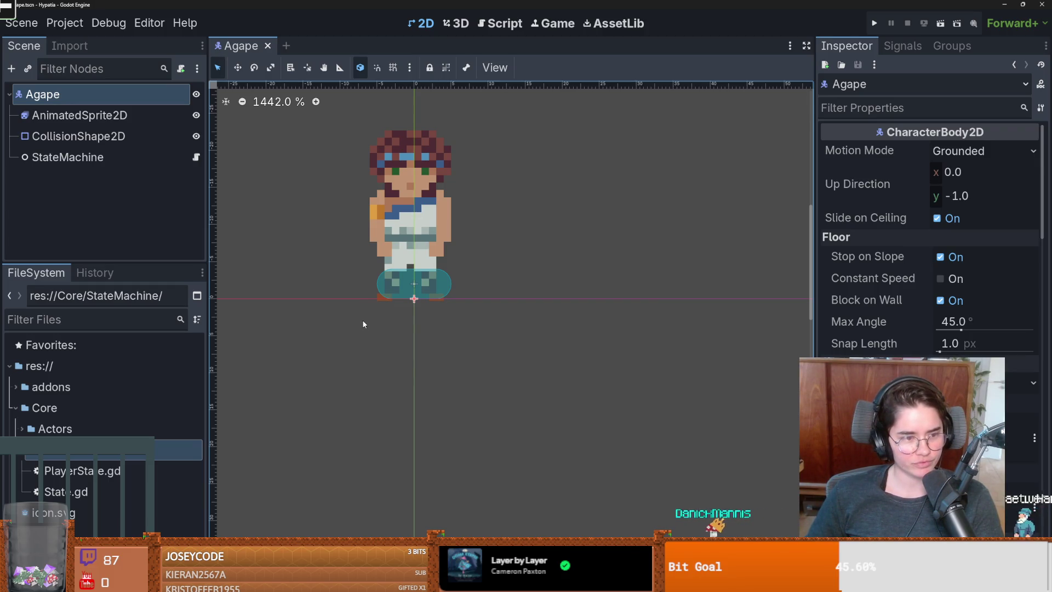
# Open the StateMachine node's script and expand, then collapse, the Actors/Agape folders in the FileSystem dock
pyautogui.scroll(2, 364, 356)
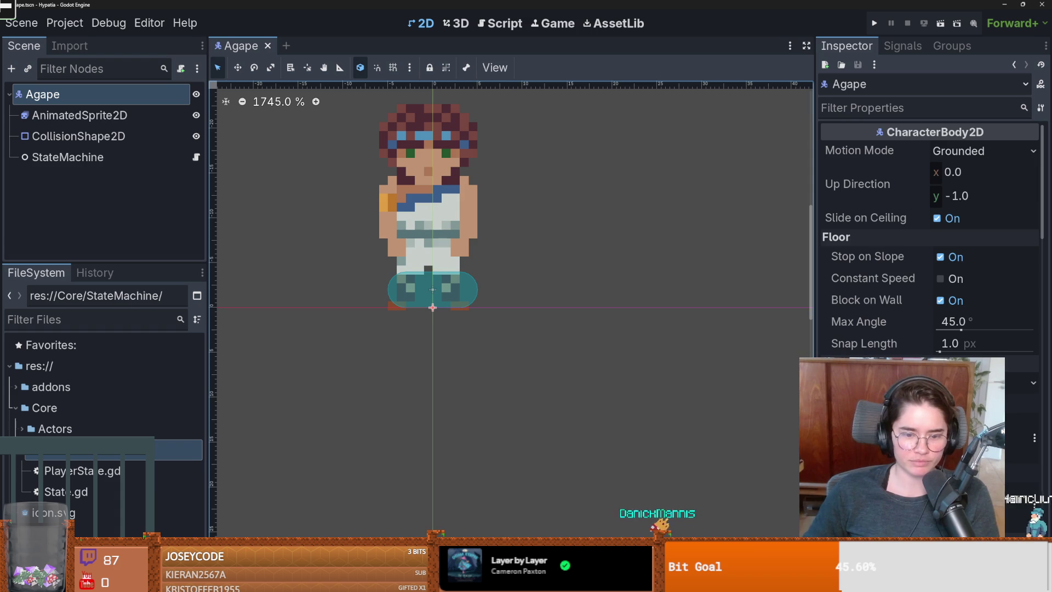
pyautogui.scroll(1, 495, 386)
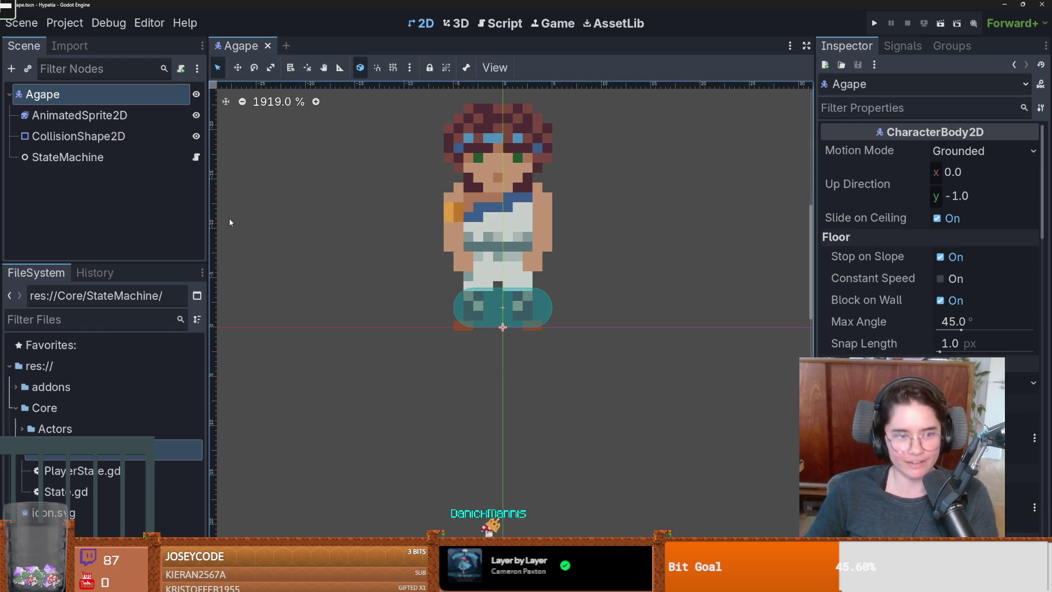
pyautogui.click(195, 157)
pyautogui.click(157, 158)
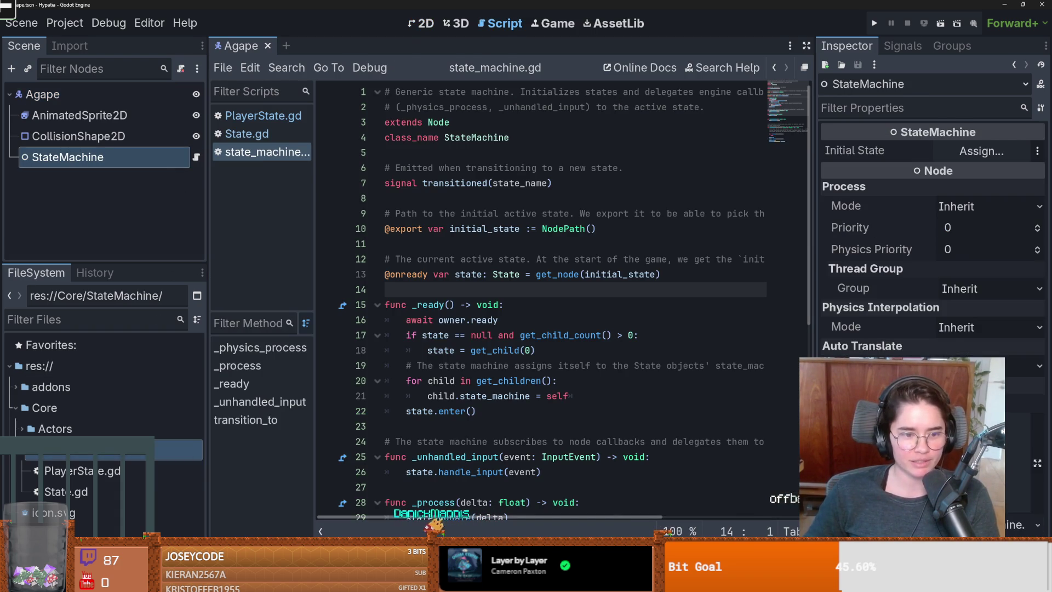
pyautogui.click(22, 428)
pyautogui.scroll(-2, 27, 387)
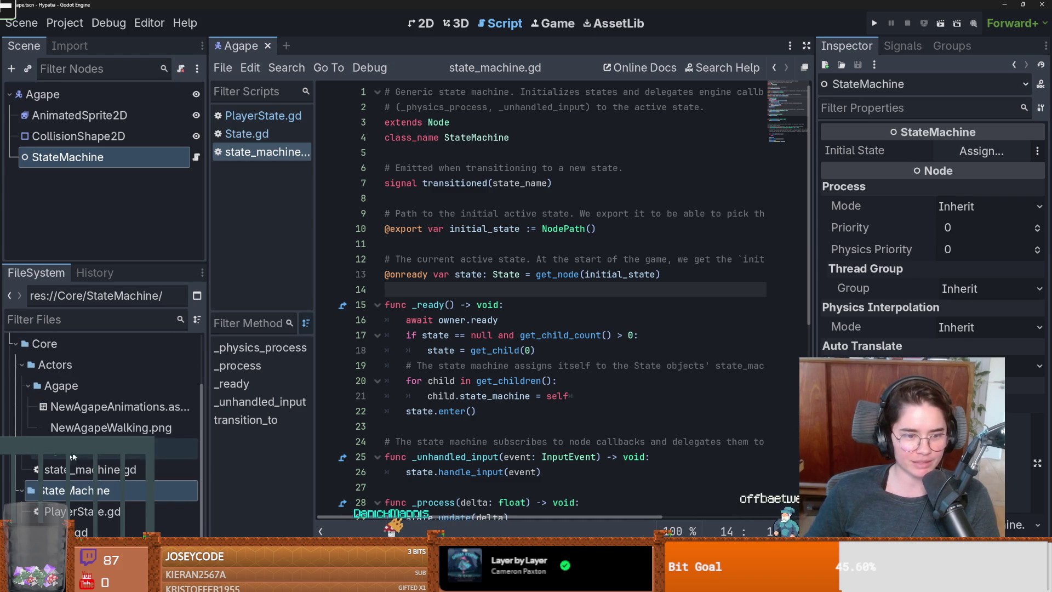
pyautogui.click(25, 385)
# Move state_machine.gd into the Core/StateMachine folder, check line 21, and return to Aseprite
pyautogui.moveTo(106, 463); pyautogui.dragTo(77, 490)
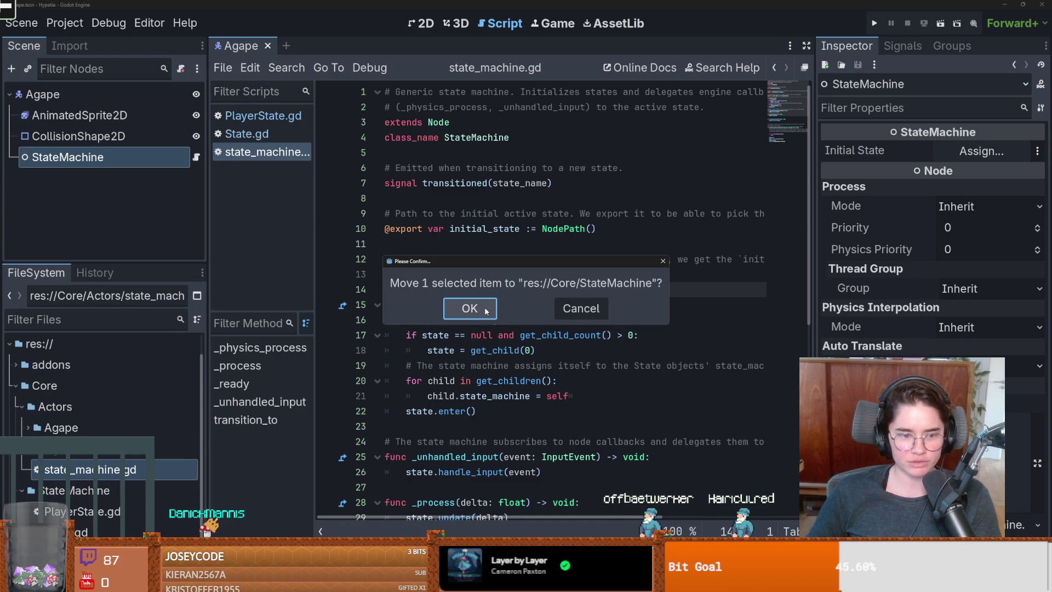
pyautogui.click(581, 308)
pyautogui.moveTo(87, 469); pyautogui.dragTo(80, 492)
pyautogui.click(470, 305)
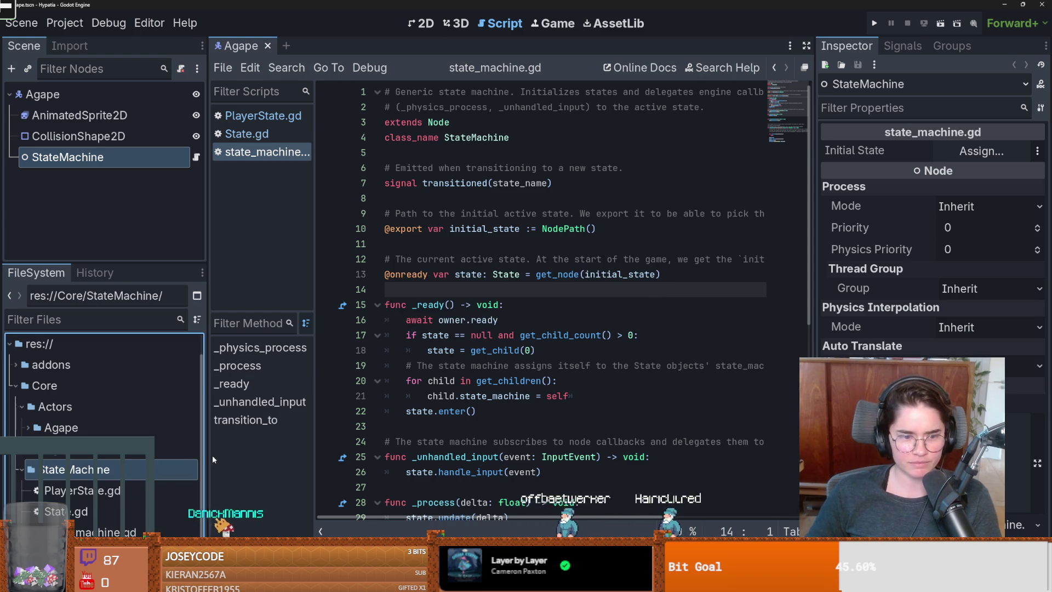
pyautogui.click(488, 395)
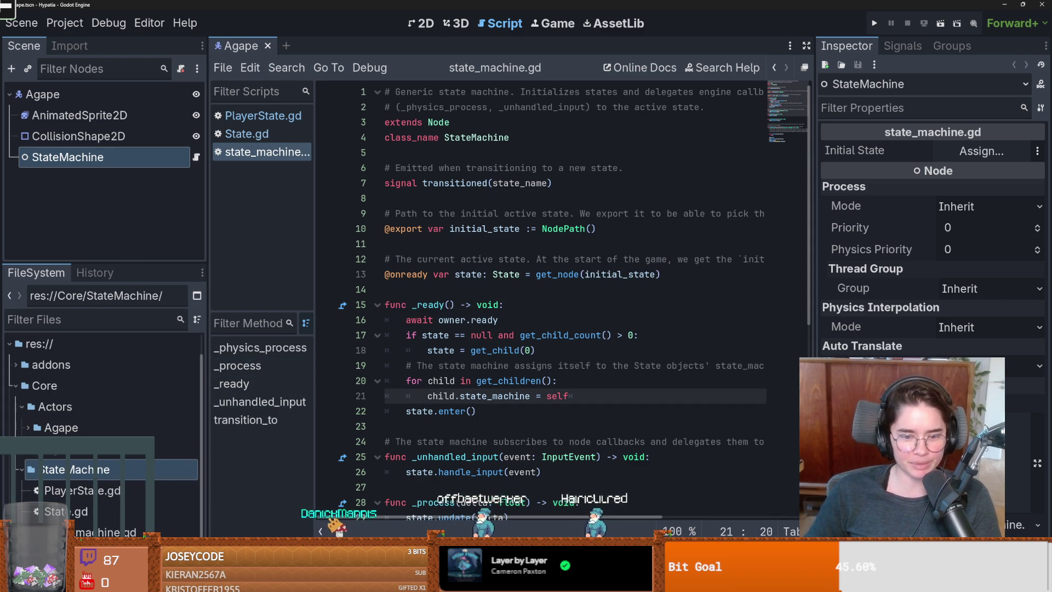
pyautogui.hotkey('alt', 'Tab')
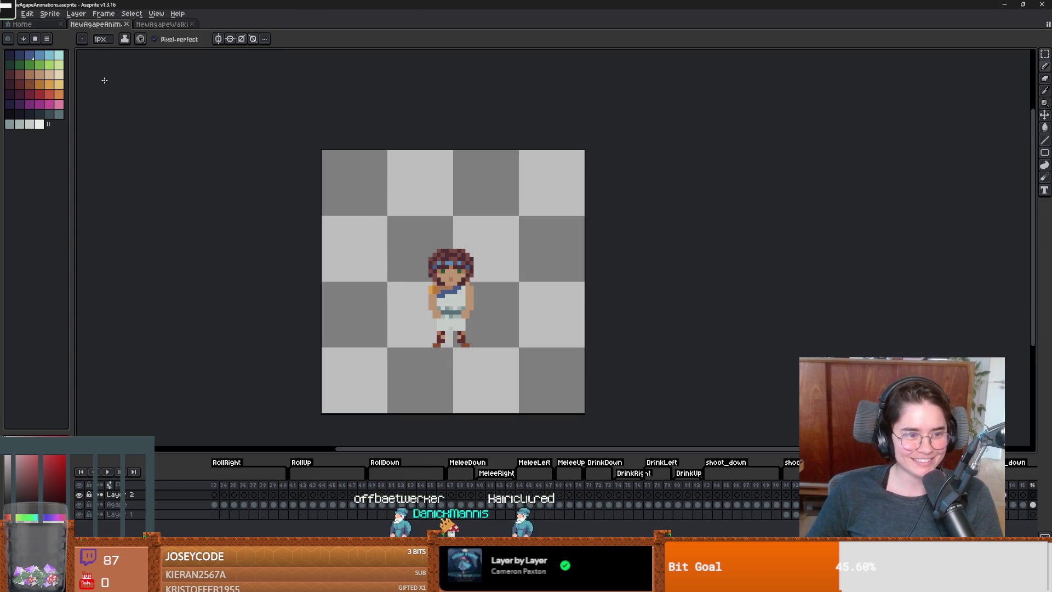
pyautogui.click(15, 13)
pyautogui.click(26, 28)
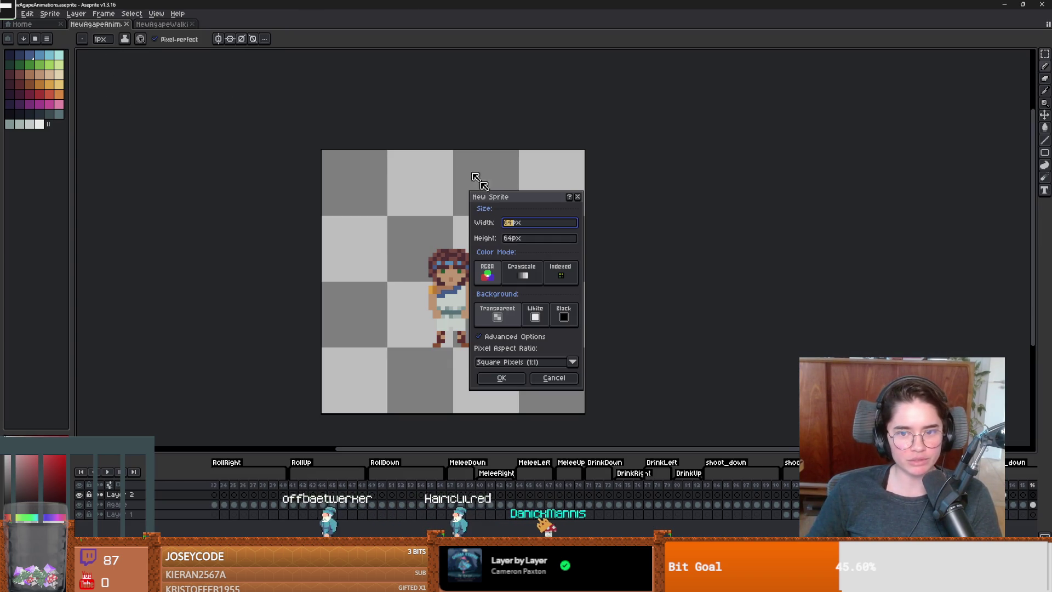
pyautogui.click(575, 194)
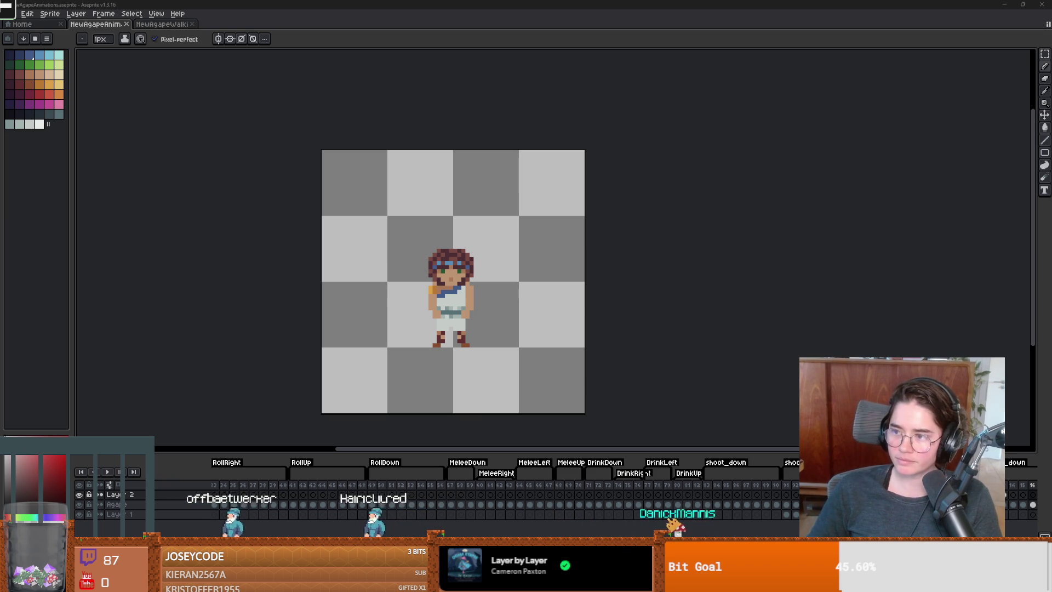
pyautogui.scroll(2, 728, 287)
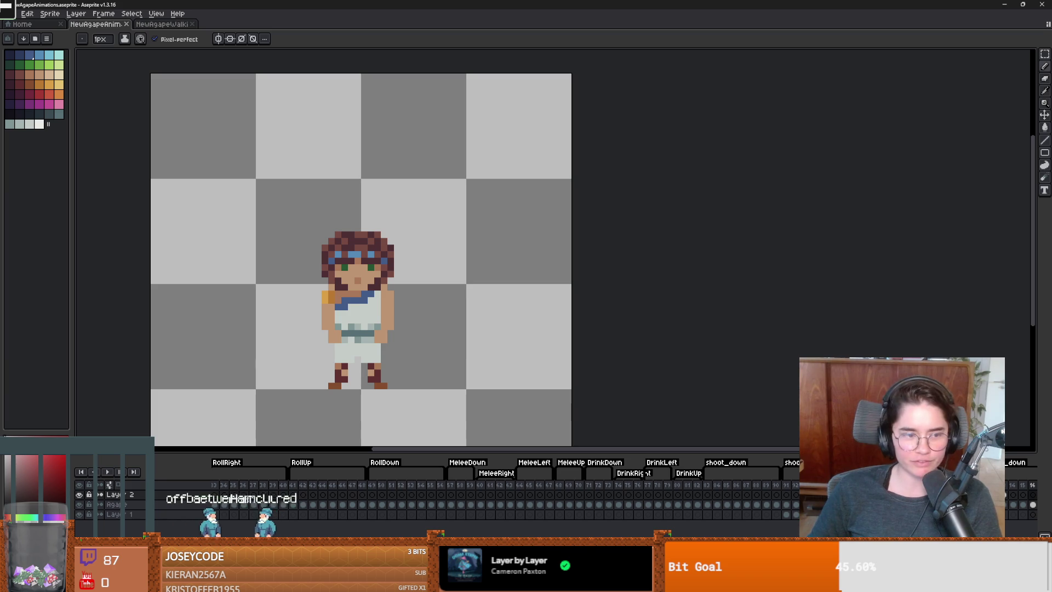
pyautogui.scroll(1, 629, 234)
pyautogui.scroll(-2, 640, 232)
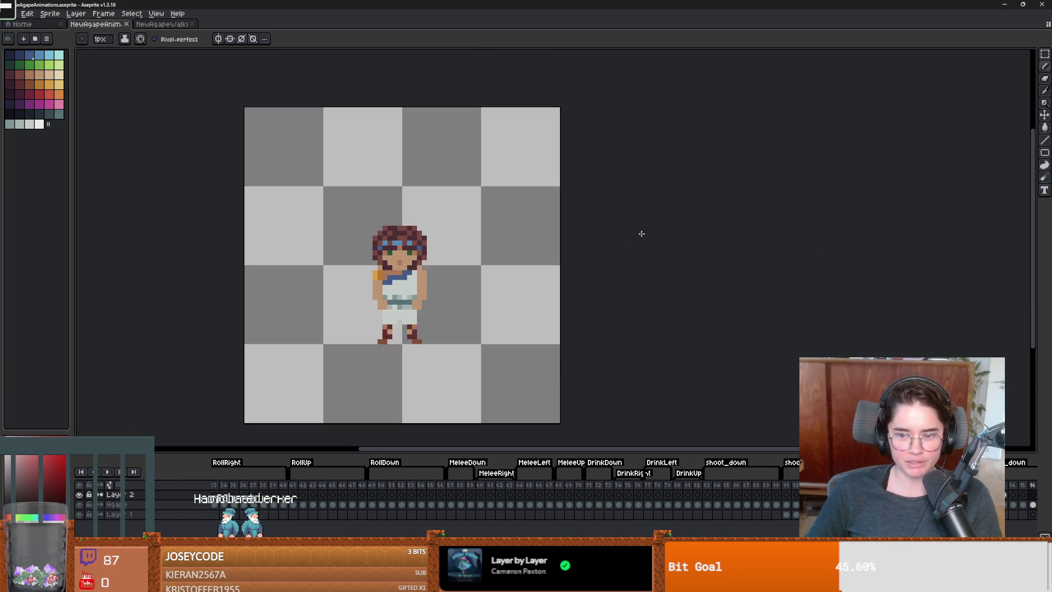
pyautogui.scroll(1, 641, 232)
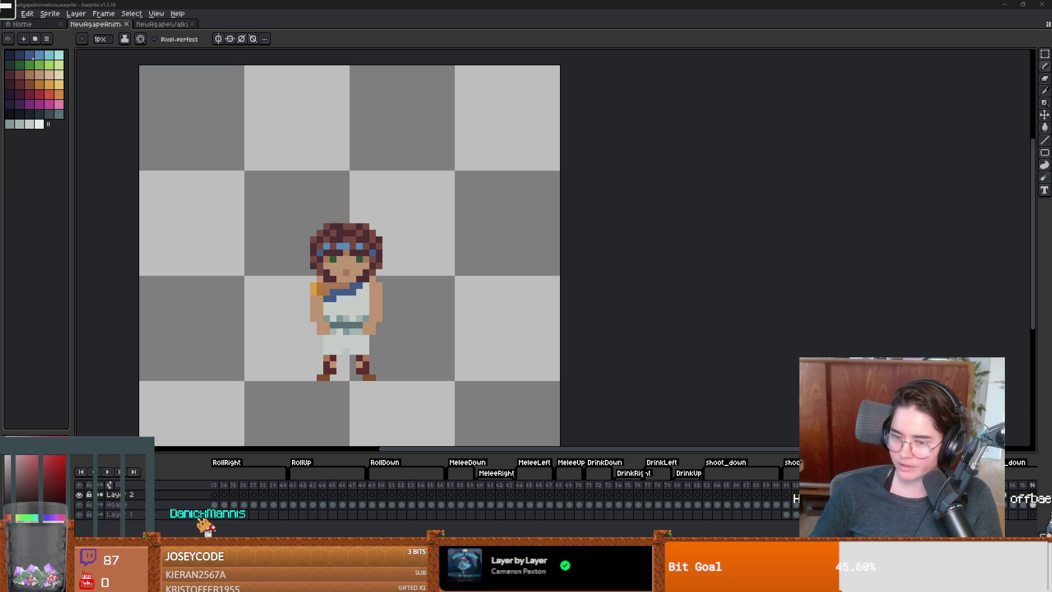
pyautogui.hotkey('alt', 'Tab')
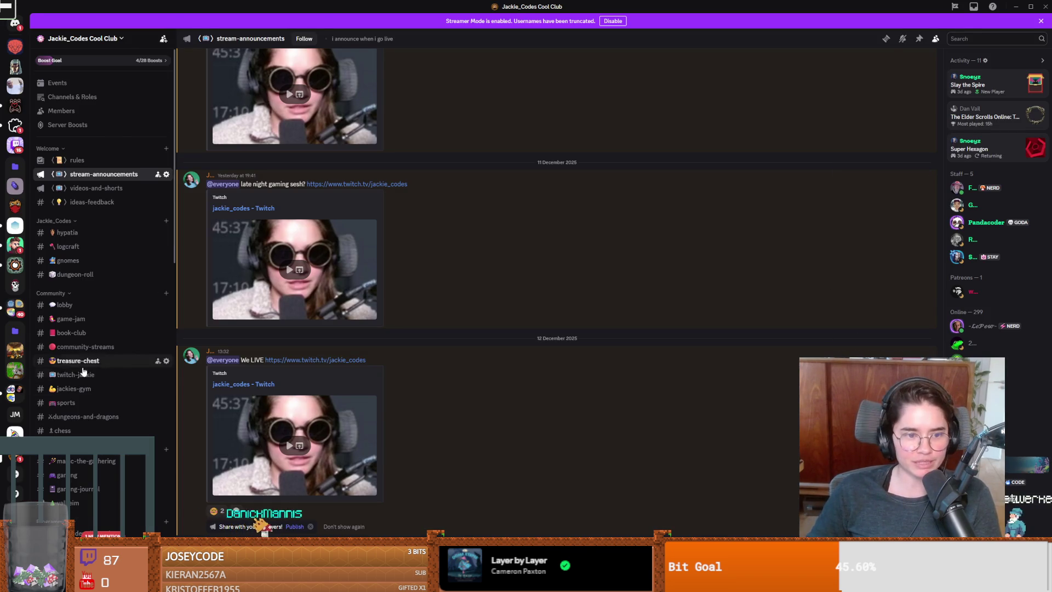
# Browse the irl-media channel, then open the #art channel
pyautogui.scroll(-4, 82, 368)
pyautogui.click(65, 455)
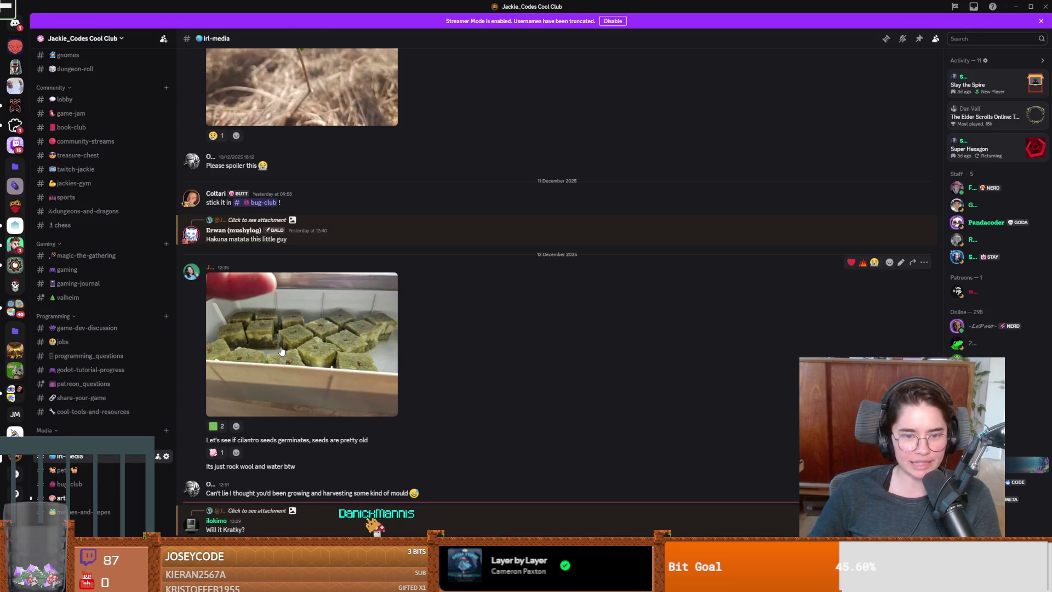
pyautogui.scroll(-2, 90, 465)
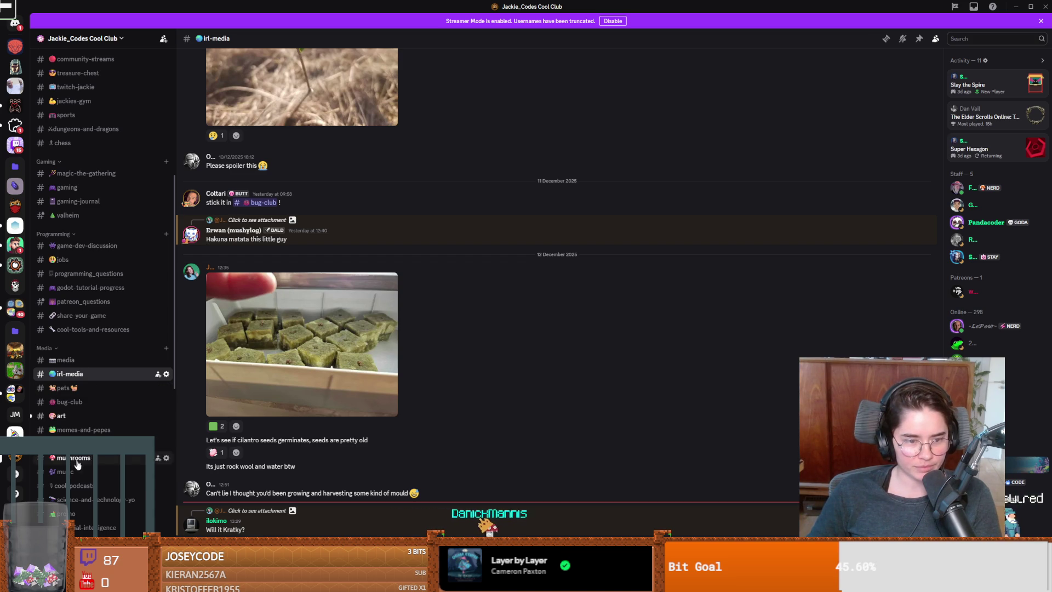
pyautogui.scroll(-1, 79, 375)
pyautogui.click(74, 377)
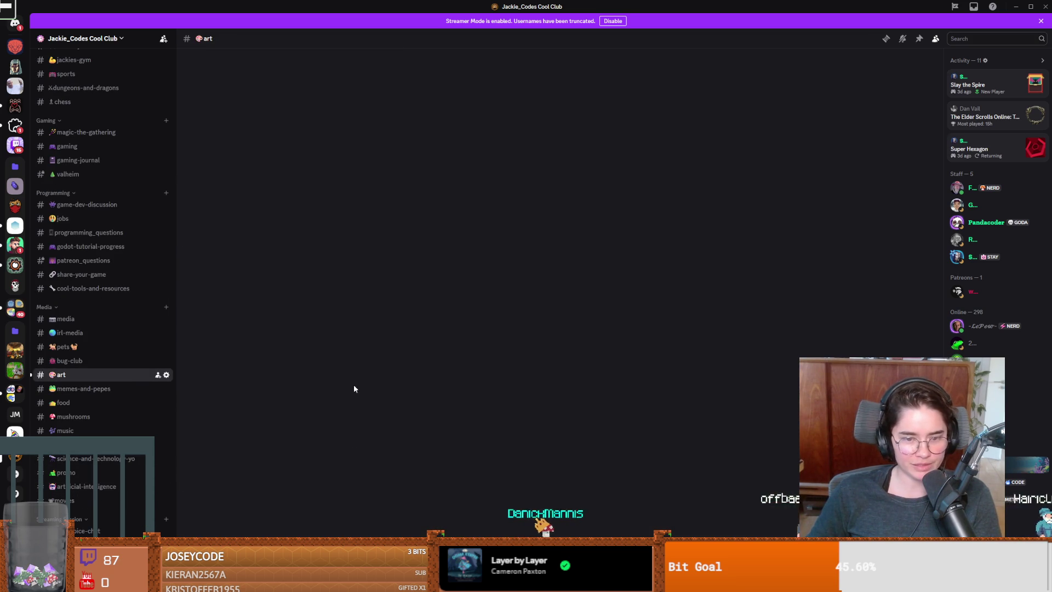
pyautogui.scroll(10, 270, 243)
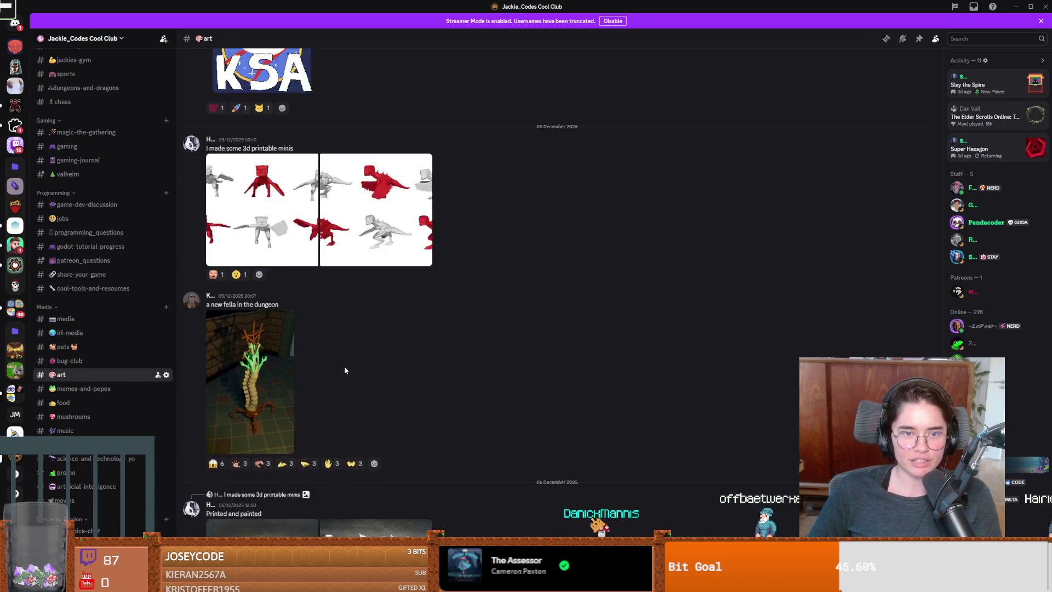
# View the 3D printable and painted minis photos, stepping through them with Next
pyautogui.click(257, 322)
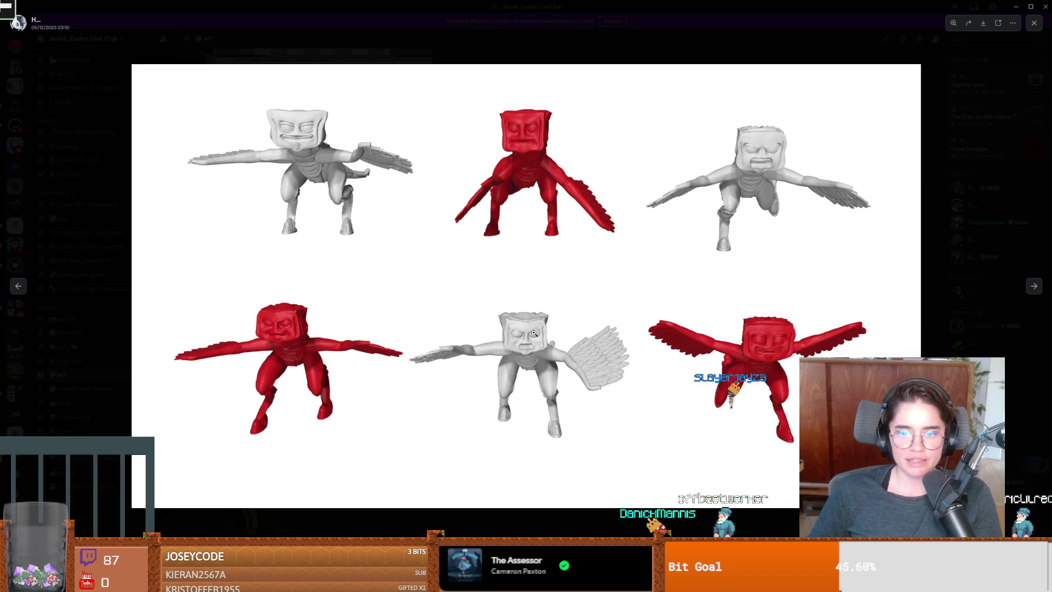
pyautogui.press('Escape')
pyautogui.scroll(-6, 277, 370)
pyautogui.click(277, 371)
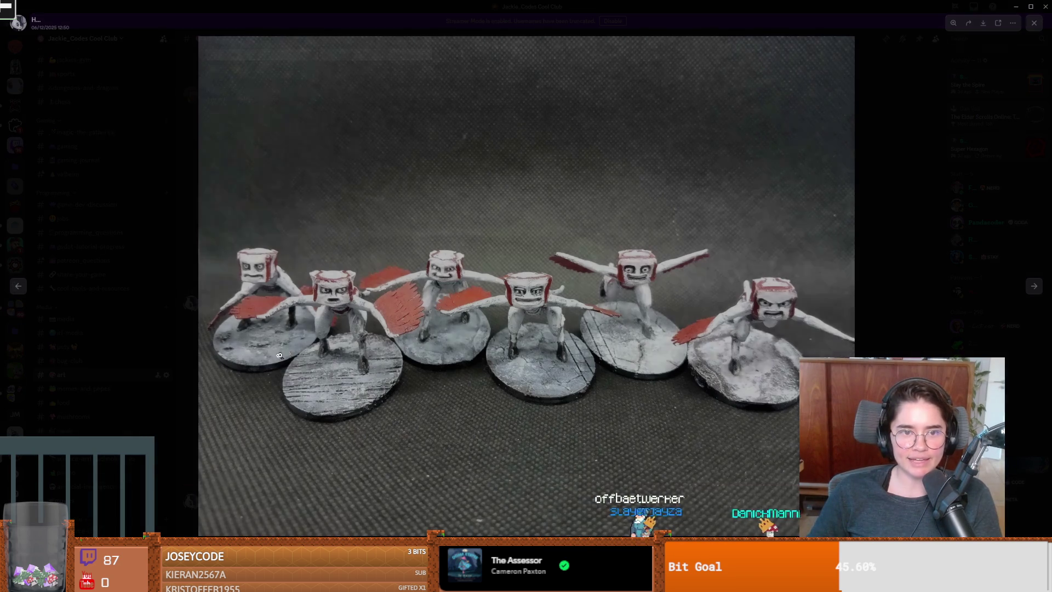
pyautogui.click(866, 328)
pyautogui.click(403, 345)
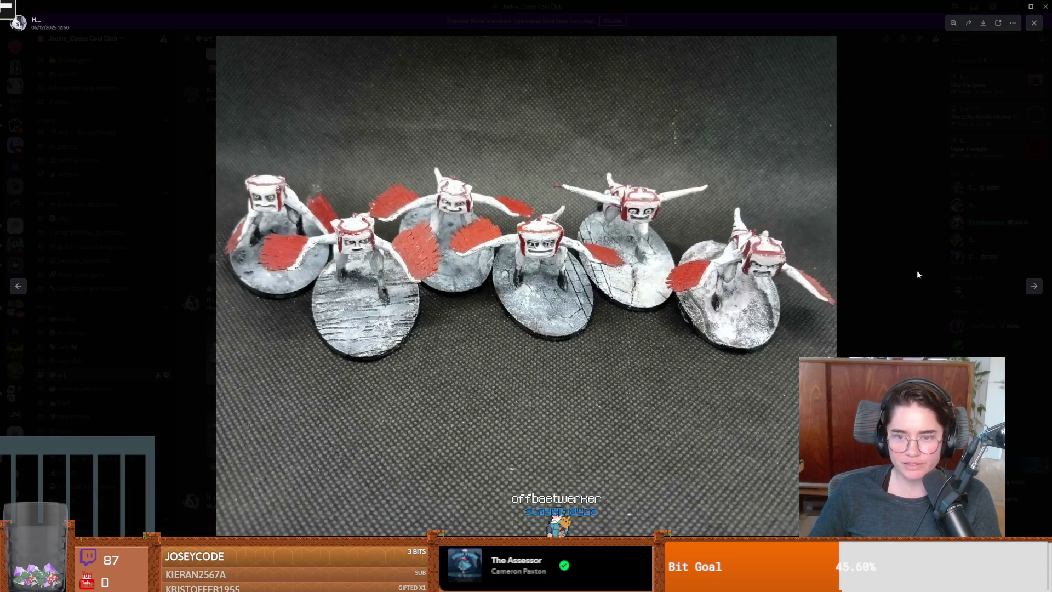
pyautogui.click(1037, 288)
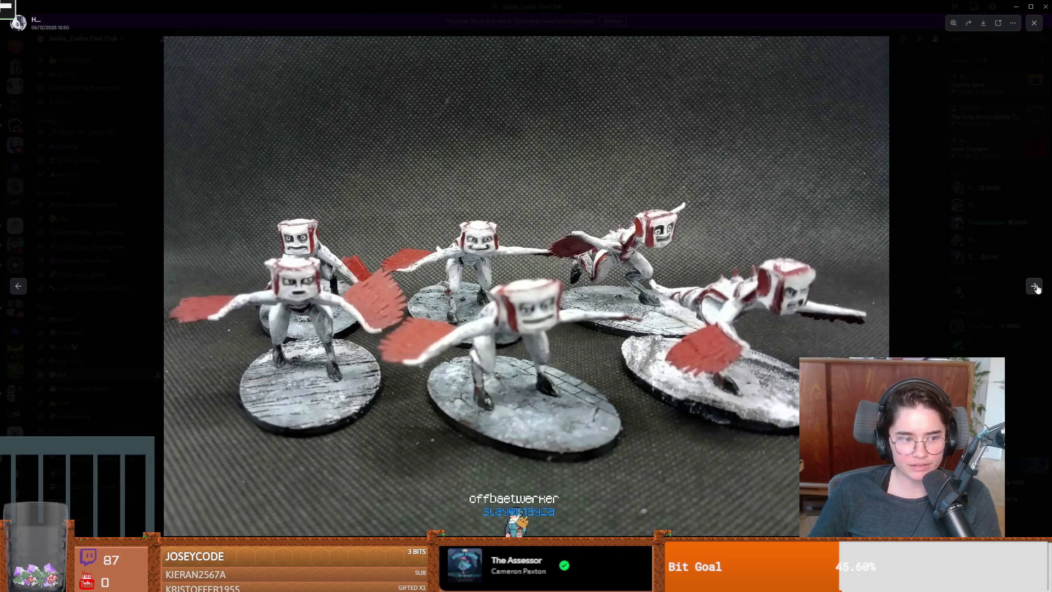
pyautogui.click(1037, 289)
pyautogui.click(919, 246)
# Watch the Manticore WIP video fullscreen, then return to Aseprite
pyautogui.scroll(-3, 510, 403)
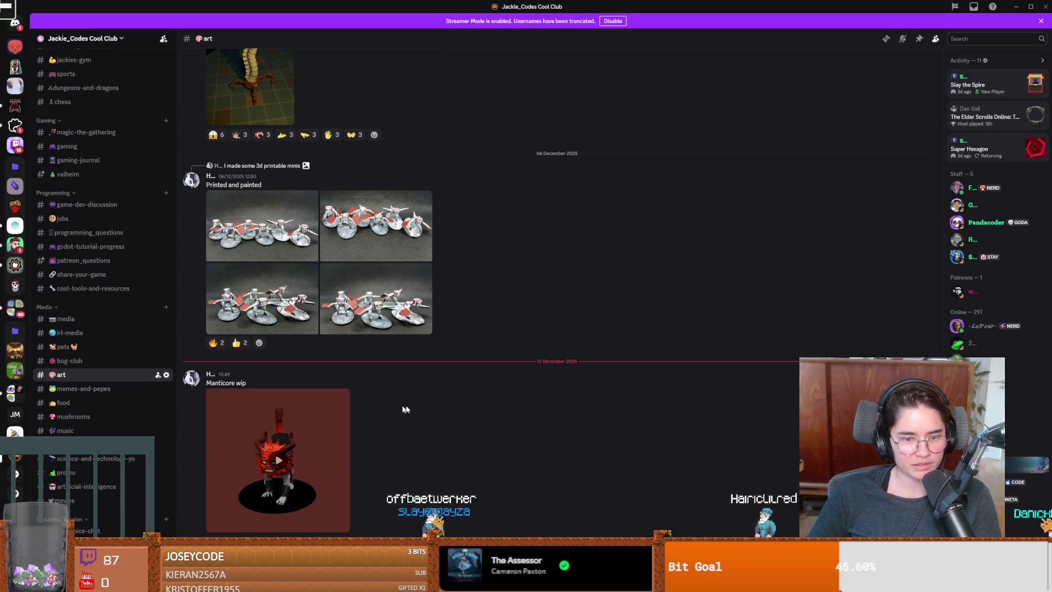
pyautogui.click(336, 466)
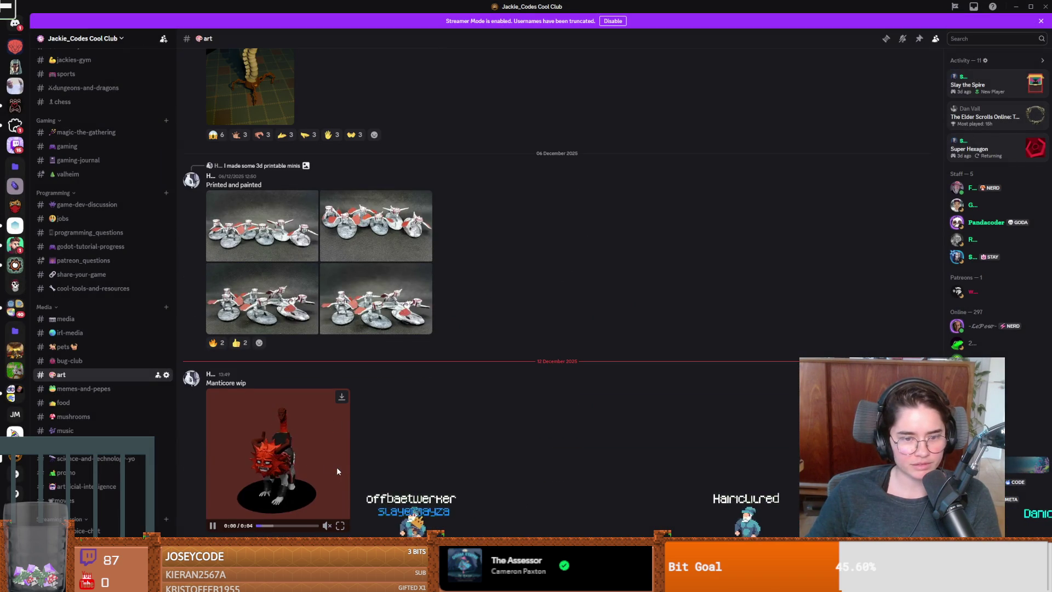
pyautogui.click(340, 526)
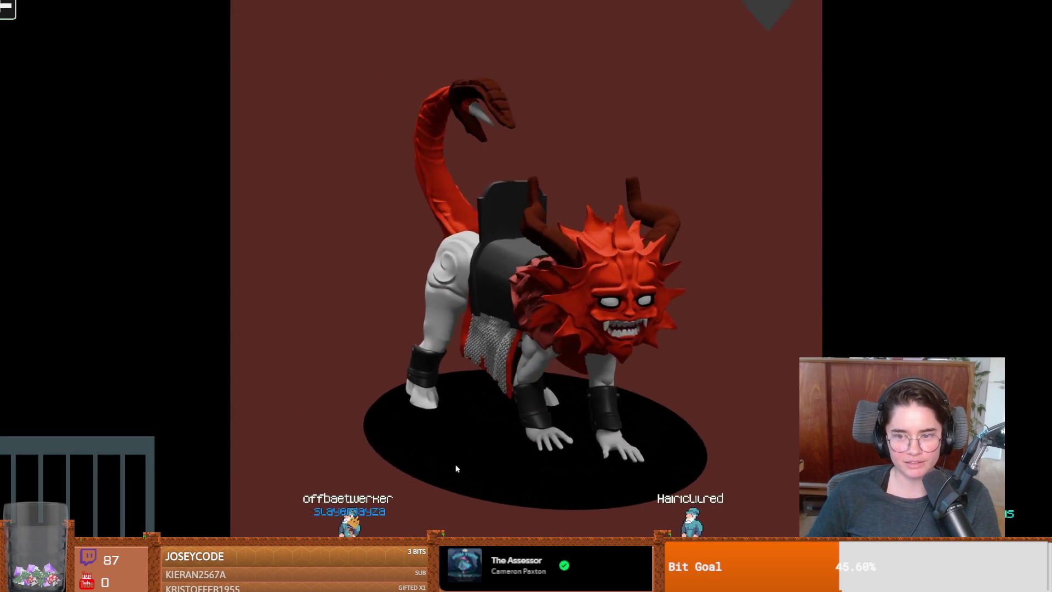
pyautogui.press('Escape')
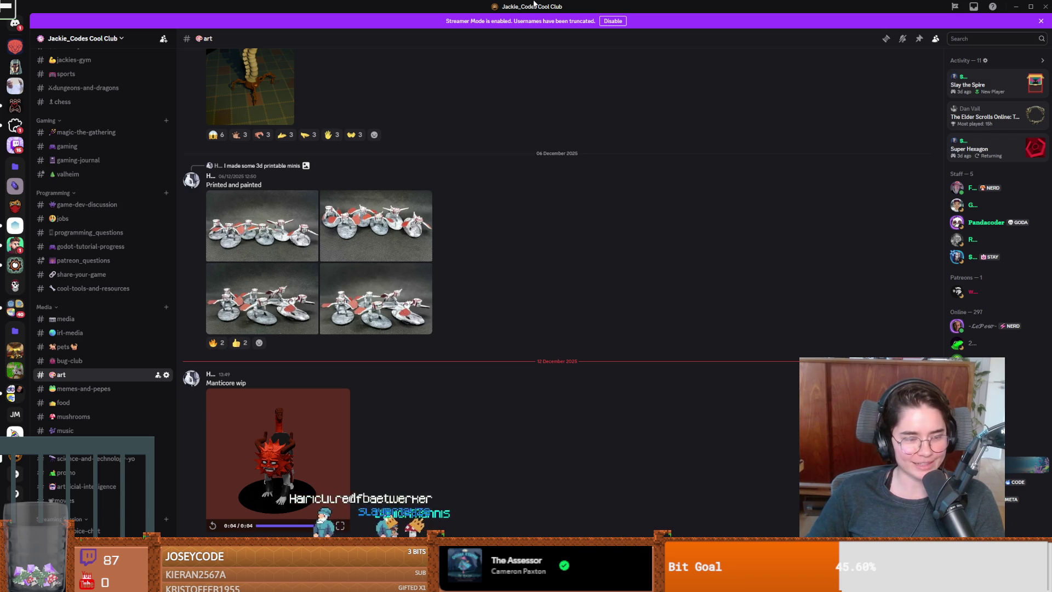
pyautogui.hotkey('alt', 'Tab')
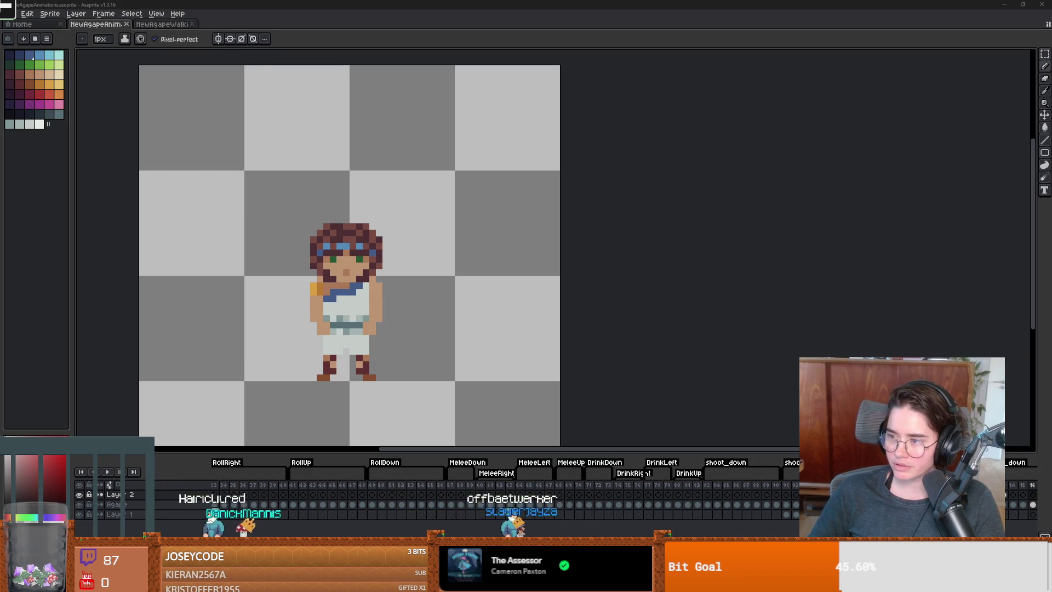
pyautogui.moveTo(232, 41); pyautogui.dragTo(281, 51)
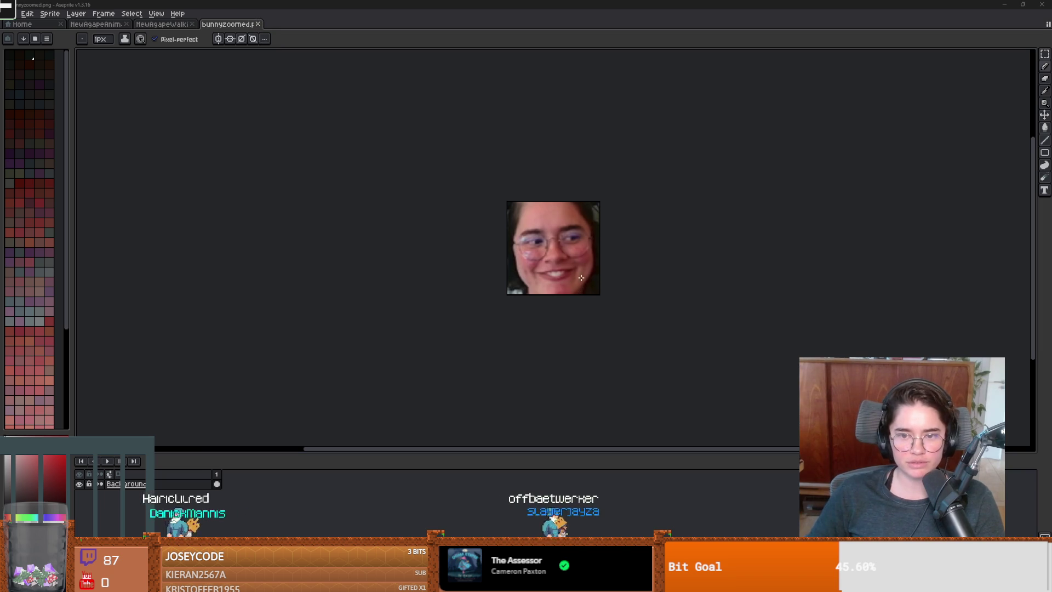
pyautogui.hotkey('ctrl', 'alt', 'c')
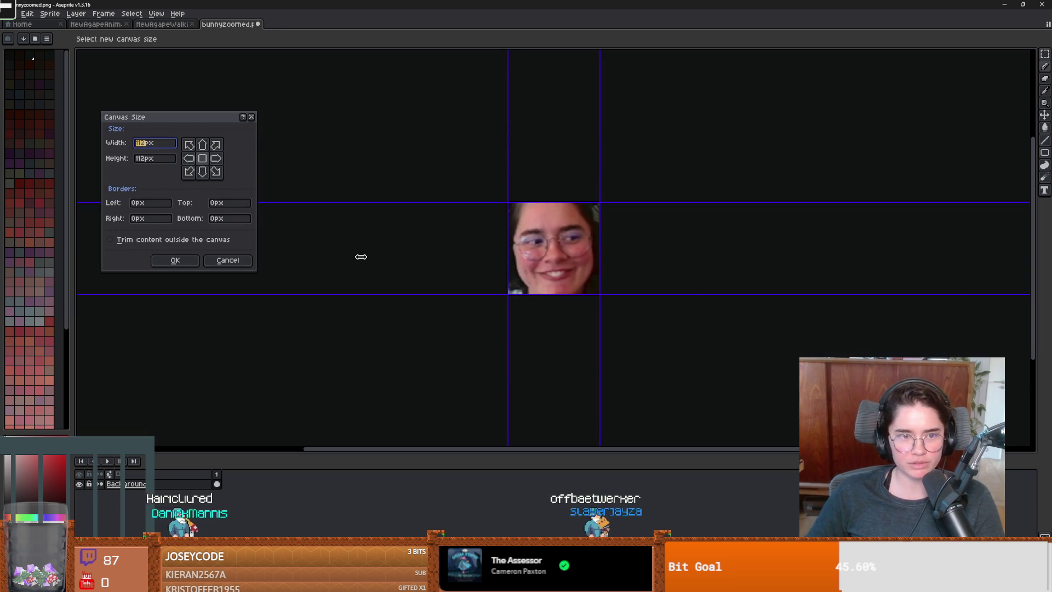
pyautogui.click(251, 116)
pyautogui.click(8, 13)
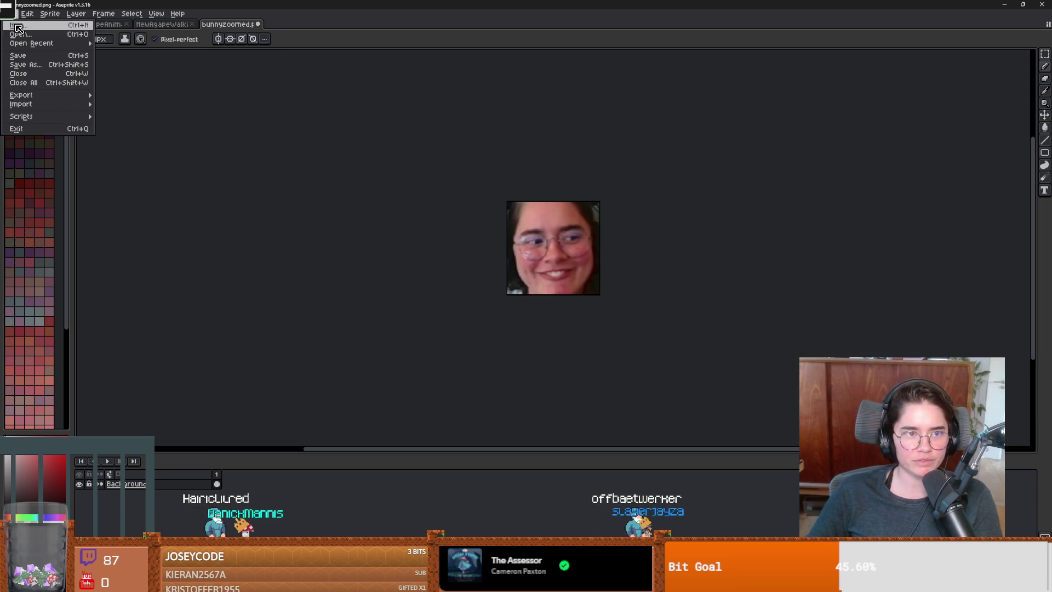
pyautogui.click(17, 26)
pyautogui.write('112')
pyautogui.press('Tab')
pyautogui.write('112')
pyautogui.press('Return')
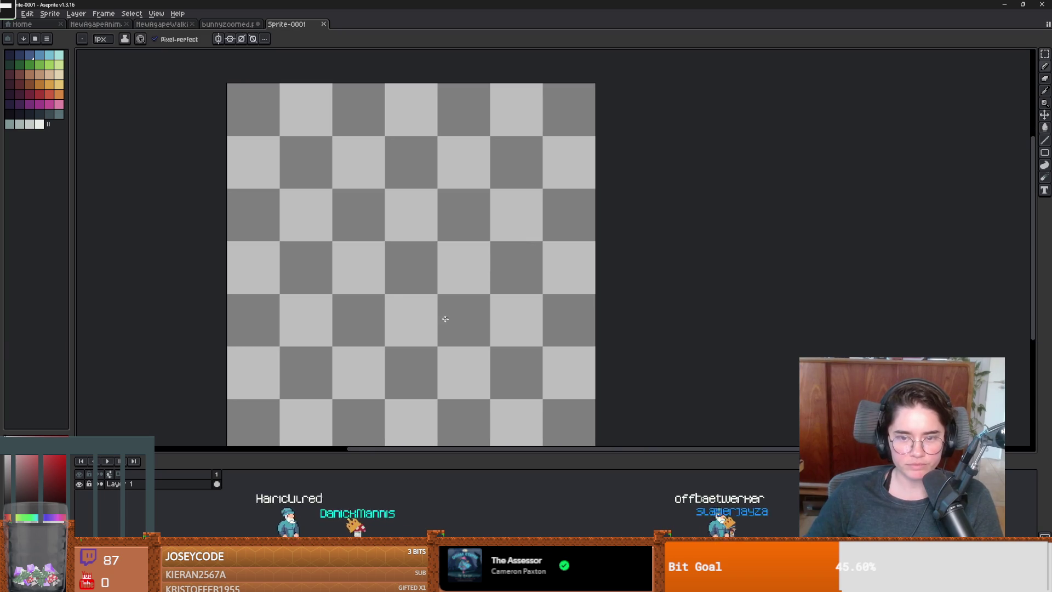
pyautogui.scroll(-1, 427, 220)
pyautogui.scroll(1, 403, 235)
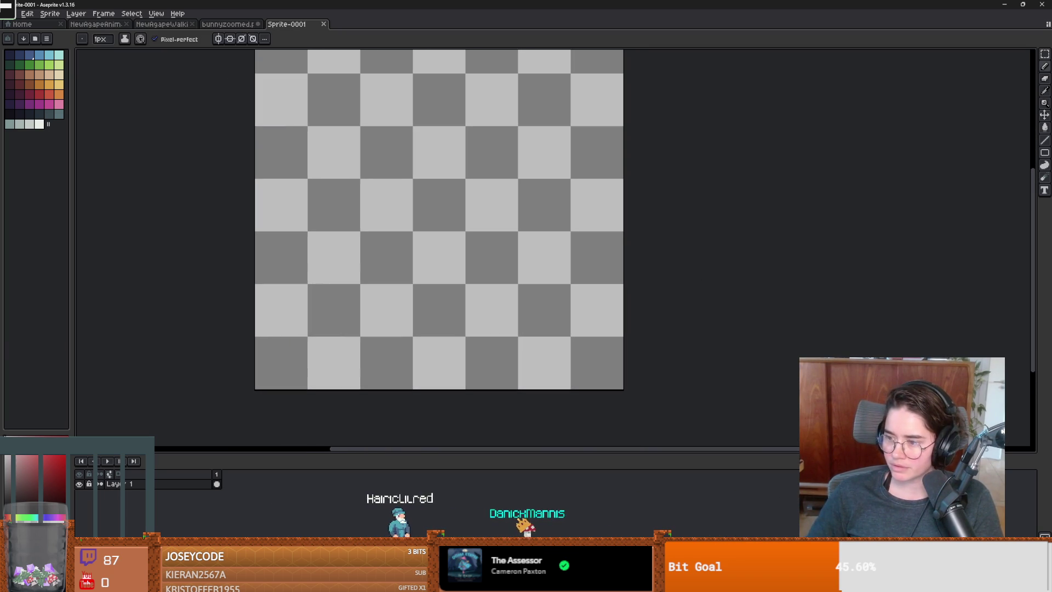
pyautogui.scroll(1, 463, 249)
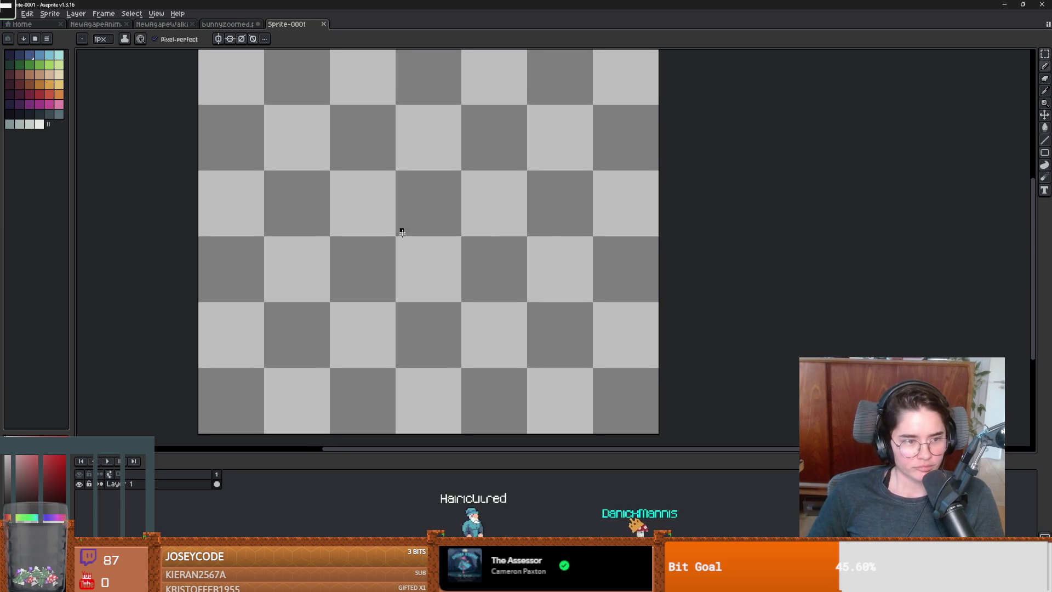
pyautogui.hscroll(1, 406, 259)
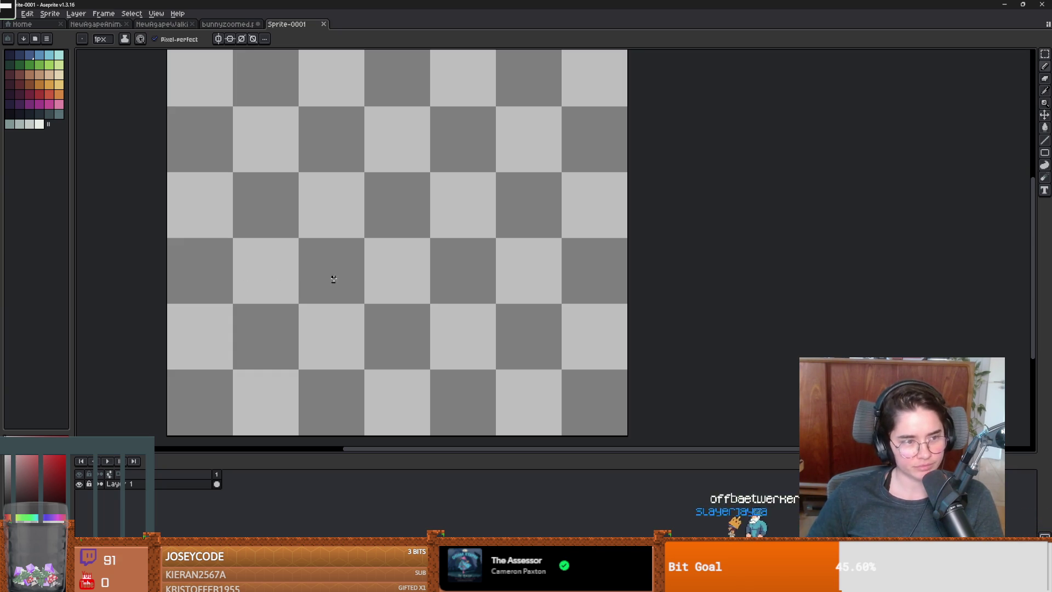
pyautogui.scroll(-1, 381, 287)
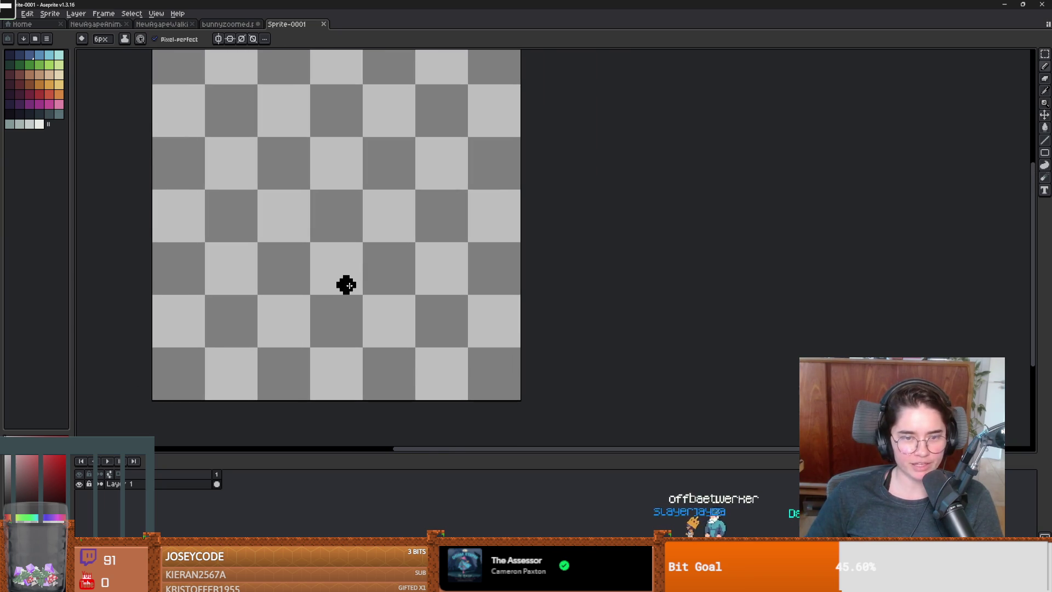
# Enlarge the brush to about 52px and pick a palette colour
pyautogui.press('+')
pyautogui.press('+')
pyautogui.press('+')
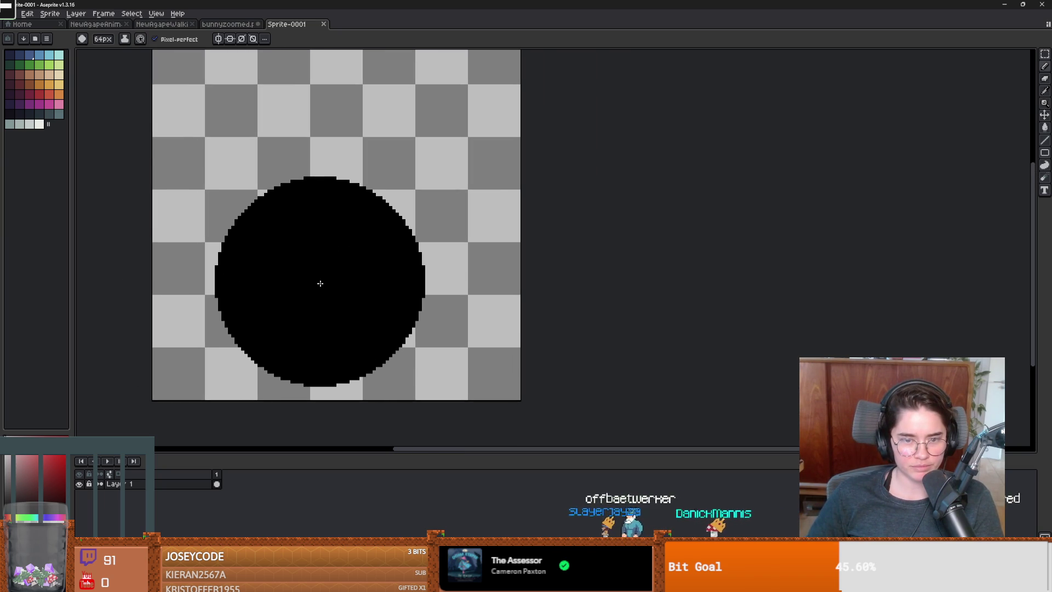
pyautogui.keyDown('ctrl'); pyautogui.scroll(-15, 320, 284); pyautogui.keyUp('ctrl')
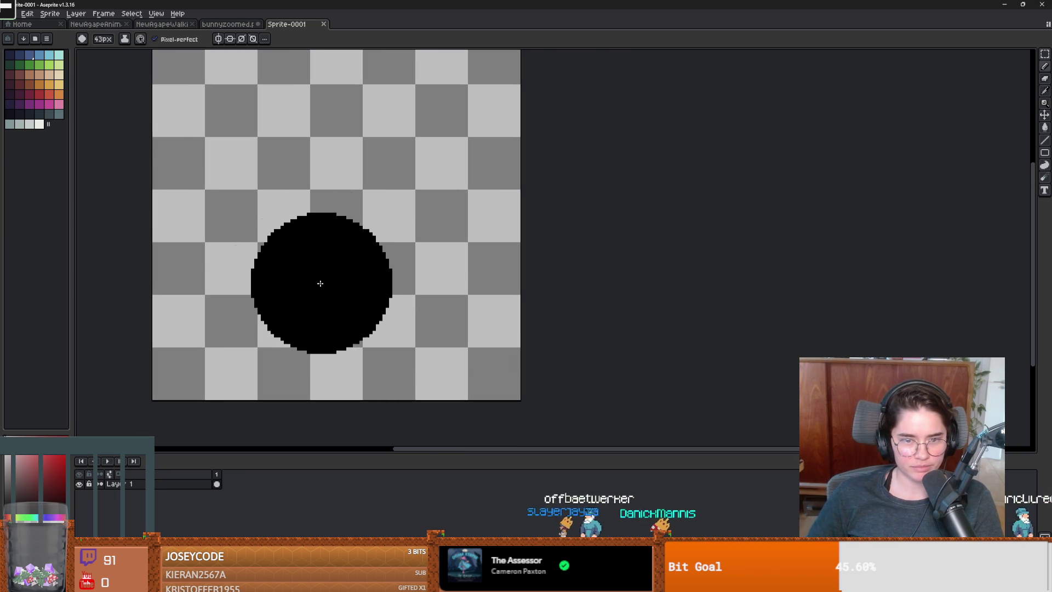
pyautogui.click(10, 113)
pyautogui.keyDown('ctrl'); pyautogui.scroll(-6, 102, 150); pyautogui.keyUp('ctrl')
pyautogui.keyDown('ctrl'); pyautogui.scroll(-5, 296, 245); pyautogui.keyUp('ctrl')
pyautogui.moveTo(312, 252); pyautogui.dragTo(316, 257)
pyautogui.keyDown('ctrl'); pyautogui.scroll(-3, 318, 252); pyautogui.keyUp('ctrl')
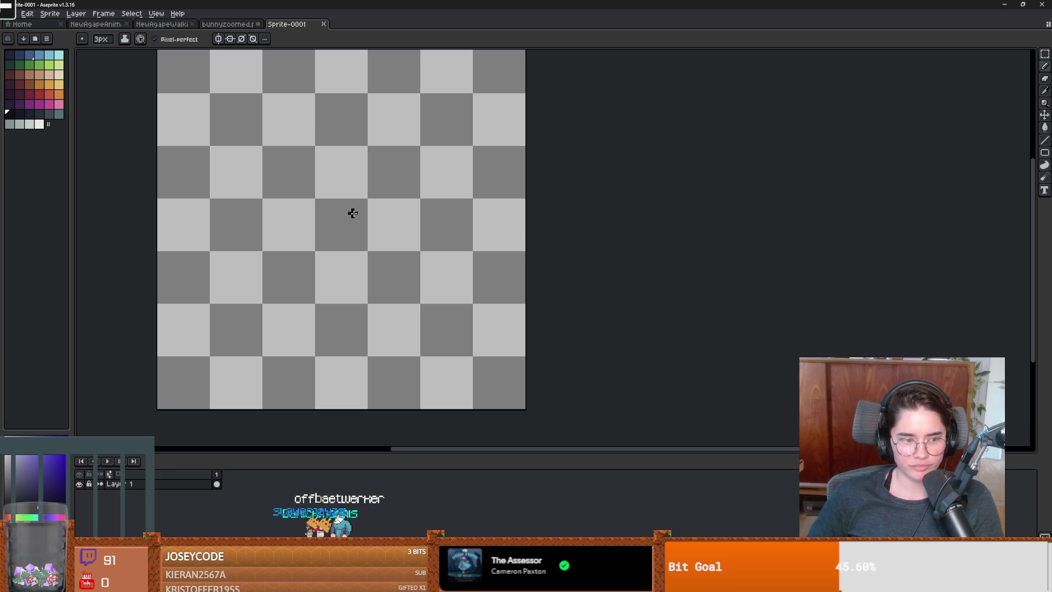
pyautogui.scroll(1, 357, 219)
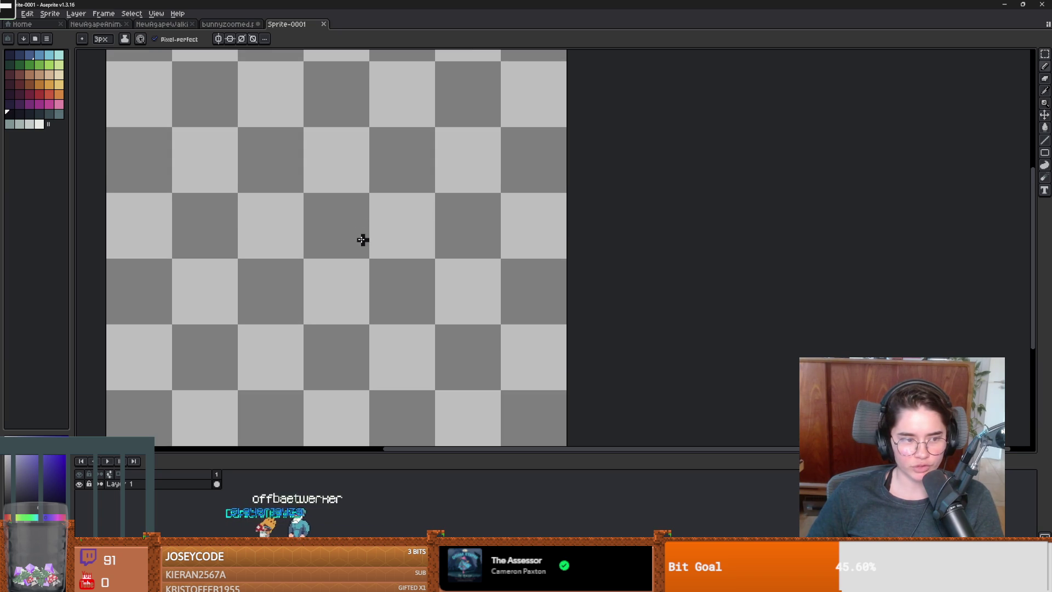
pyautogui.scroll(-2, 351, 239)
pyautogui.scroll(2, 351, 240)
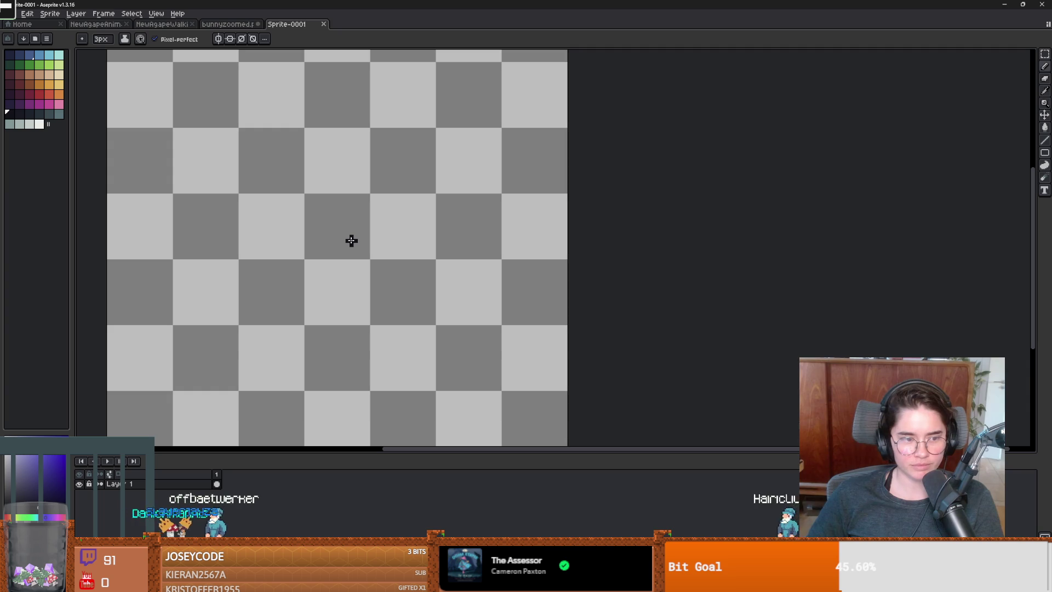
# Try brush sizes of 7, 19, 4, 20 and 8 px to settle on a small brush
pyautogui.press('+')
pyautogui.press('+')
pyautogui.press('+')
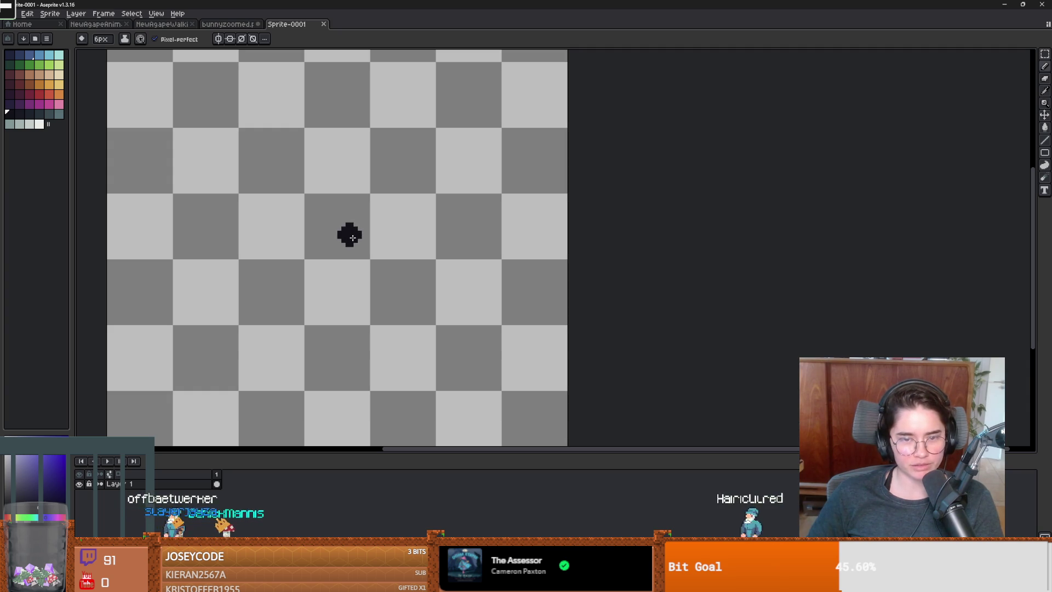
pyautogui.press('+')
pyautogui.press('+')
pyautogui.press('+')
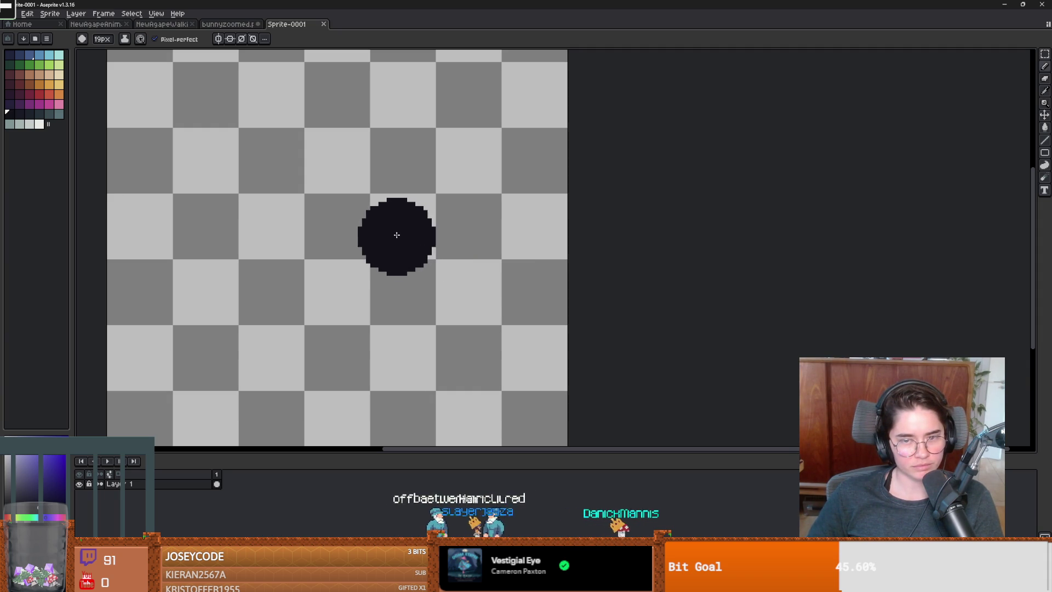
pyautogui.press('-')
pyautogui.press('-')
pyautogui.press('-')
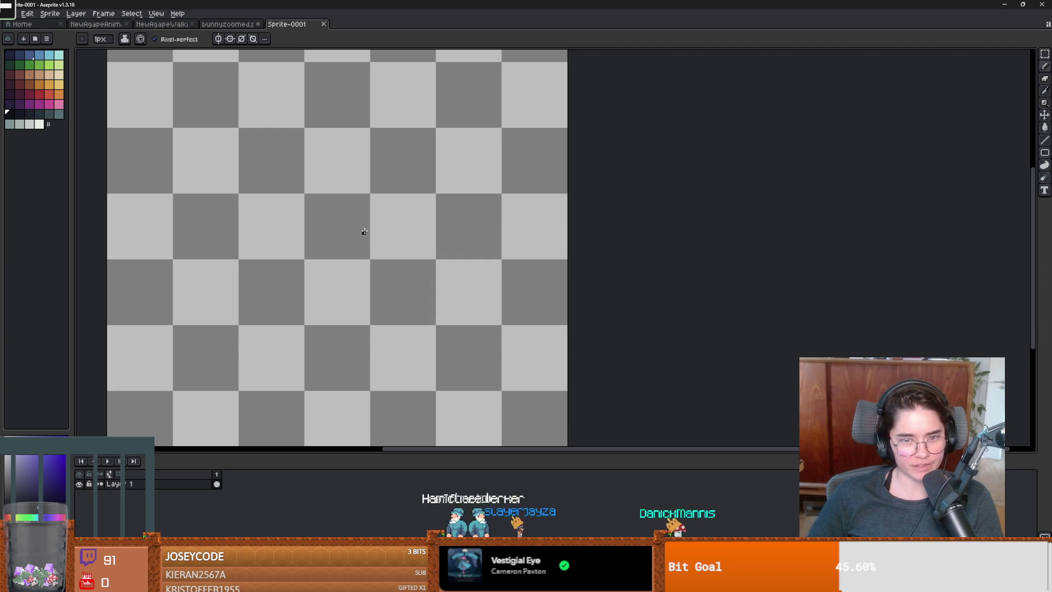
pyautogui.press('+')
pyautogui.press('+')
pyautogui.press('+')
pyautogui.press('-')
pyautogui.press('-')
pyautogui.press('-')
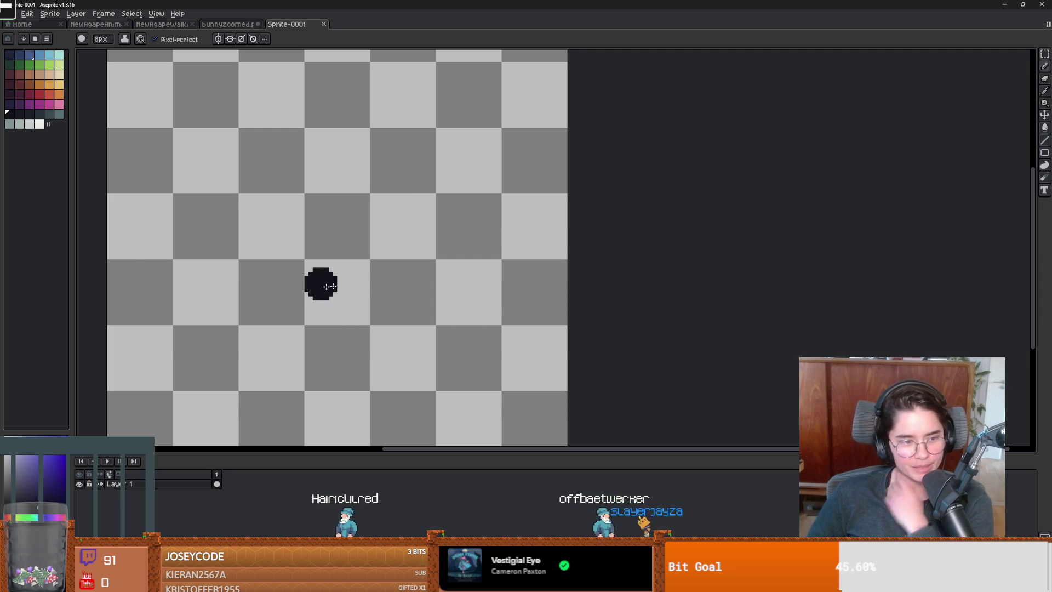
pyautogui.scroll(1, 362, 274)
pyautogui.scroll(-1, 368, 273)
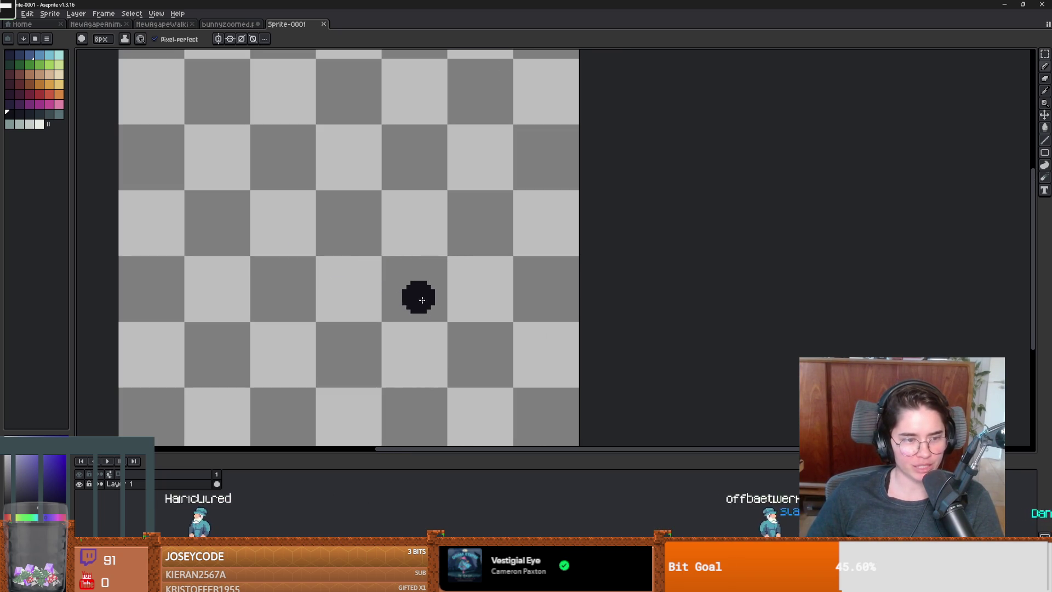
pyautogui.scroll(1, 383, 298)
pyautogui.scroll(-2, 387, 302)
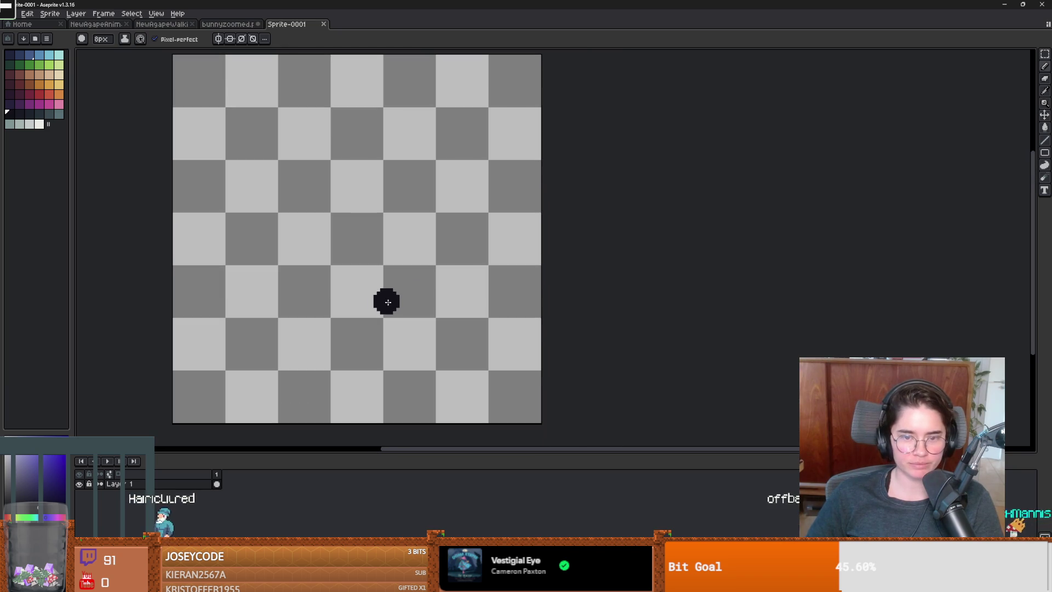
pyautogui.press('+')
pyautogui.press('+')
pyautogui.press('+')
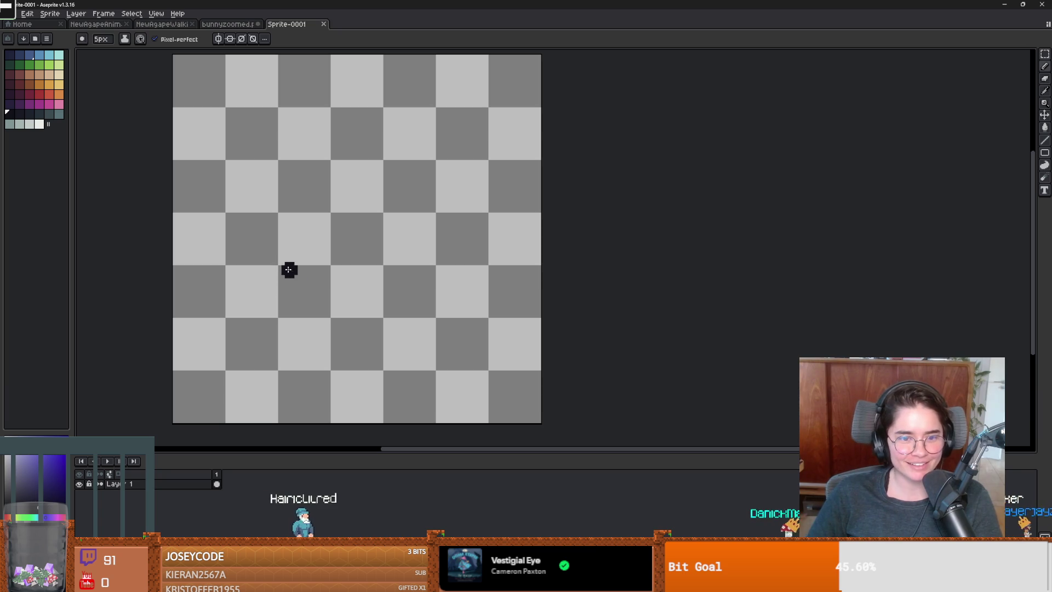
pyautogui.moveTo(260, 263); pyautogui.dragTo(196, 331)
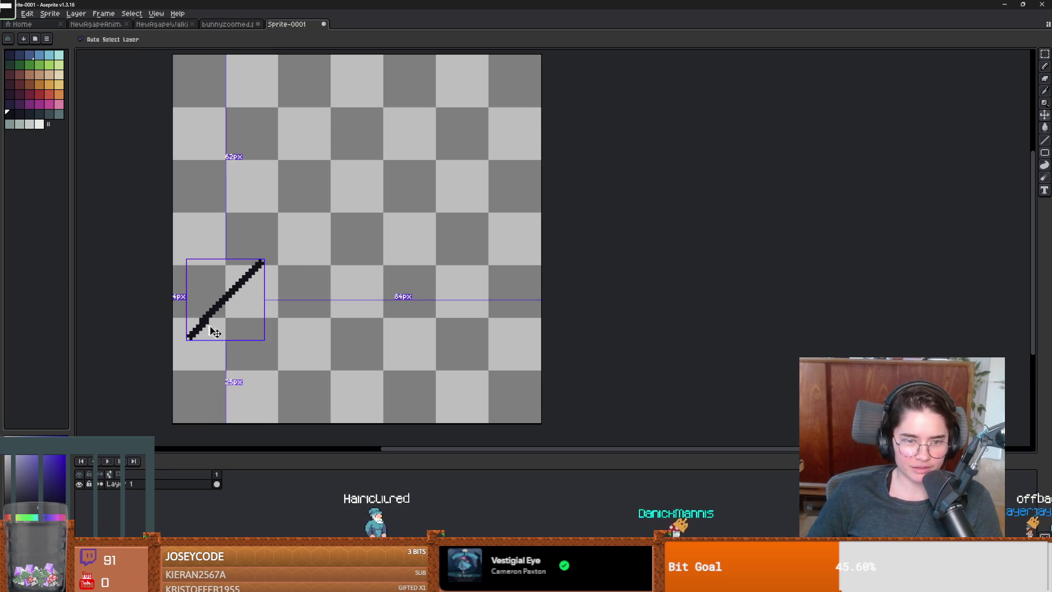
pyautogui.hotkey('ctrl', 'z')
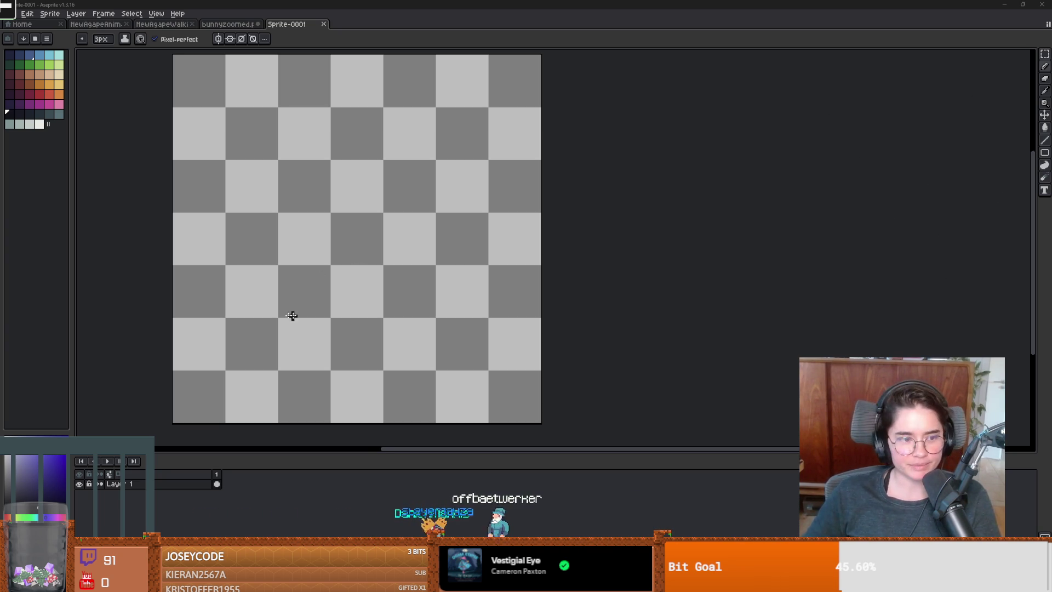
pyautogui.scroll(2, 284, 284)
pyautogui.scroll(-2, 291, 270)
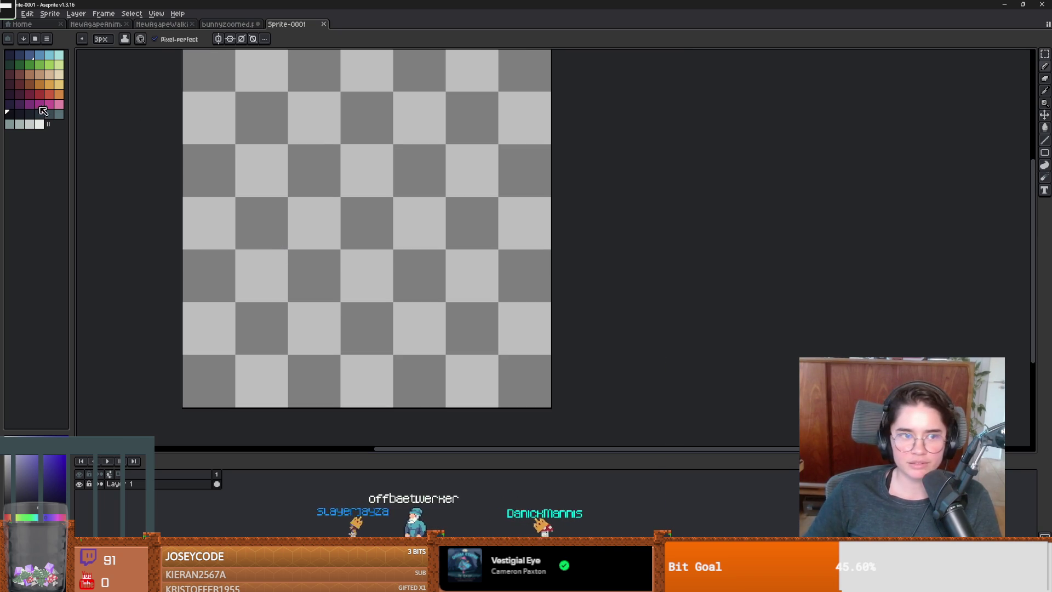
pyautogui.click(9, 112)
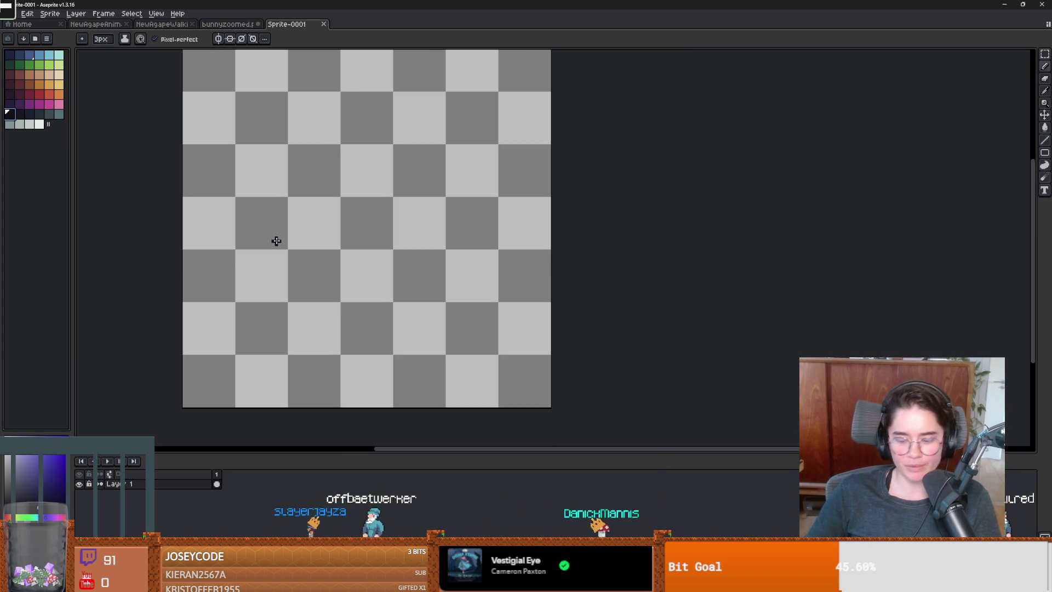
# Draw the narrow black handle and the square's lower side with straight lines
pyautogui.press('l')
pyautogui.moveTo(290, 231); pyautogui.dragTo(202, 328)
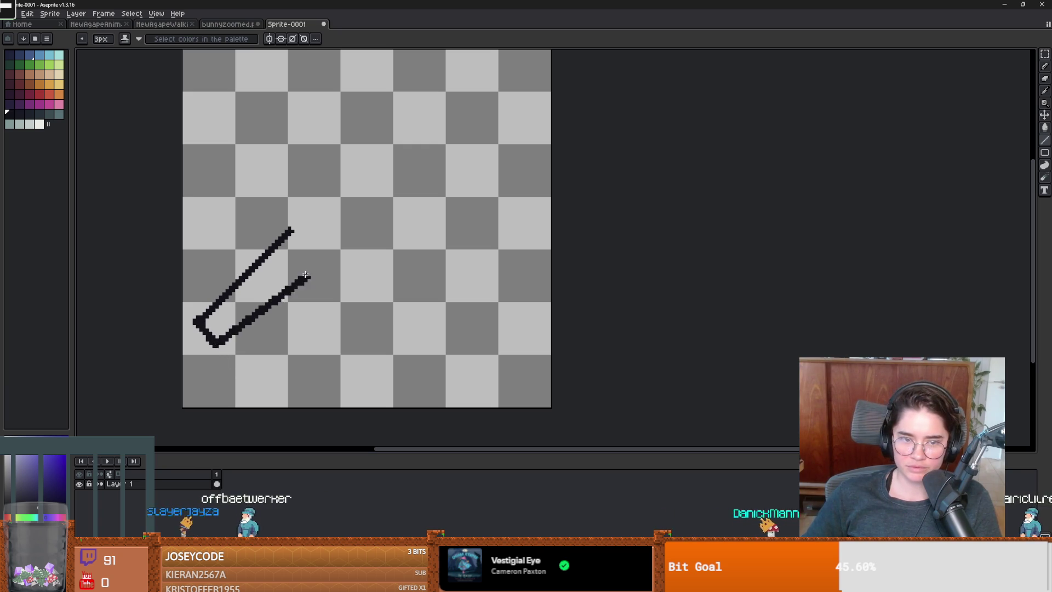
pyautogui.moveTo(304, 277); pyautogui.dragTo(312, 243)
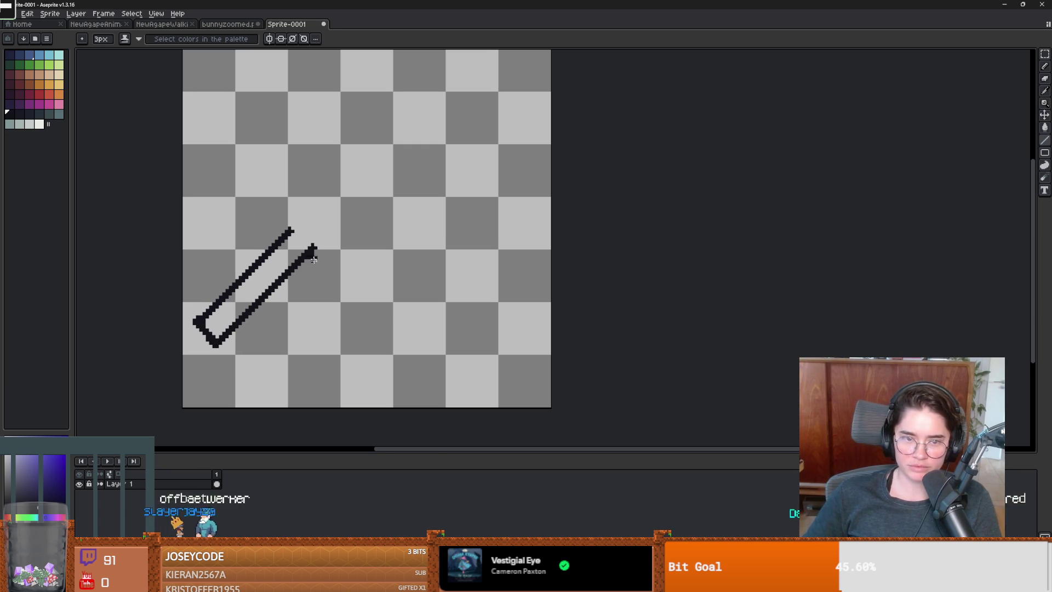
pyautogui.scroll(-2, 312, 251)
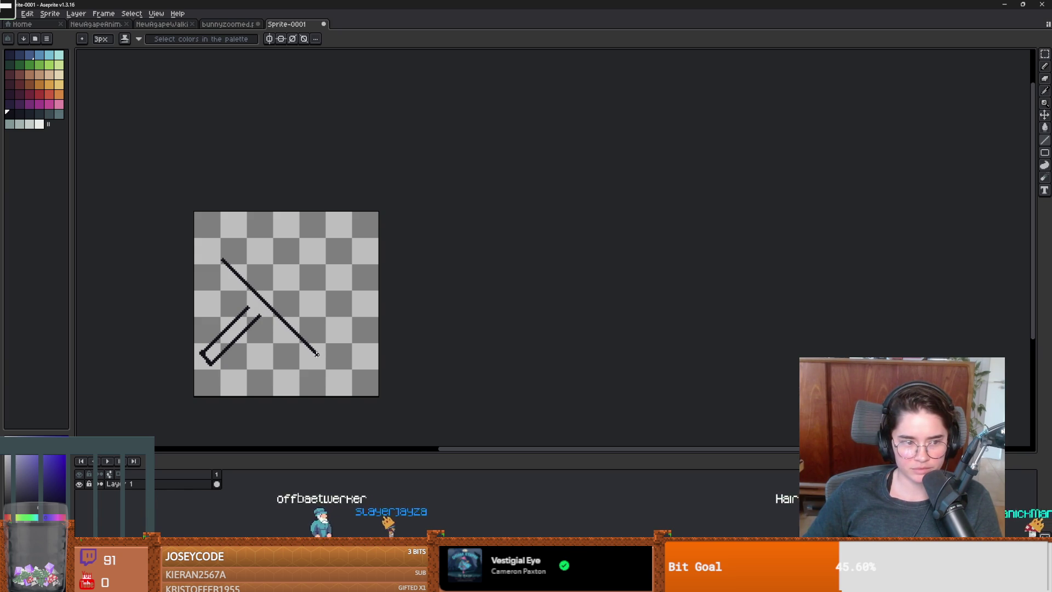
pyautogui.moveTo(317, 353)
pyautogui.mouseDown()
pyautogui.moveTo(375, 287)
pyautogui.moveTo(372, 297)
pyautogui.mouseUp()
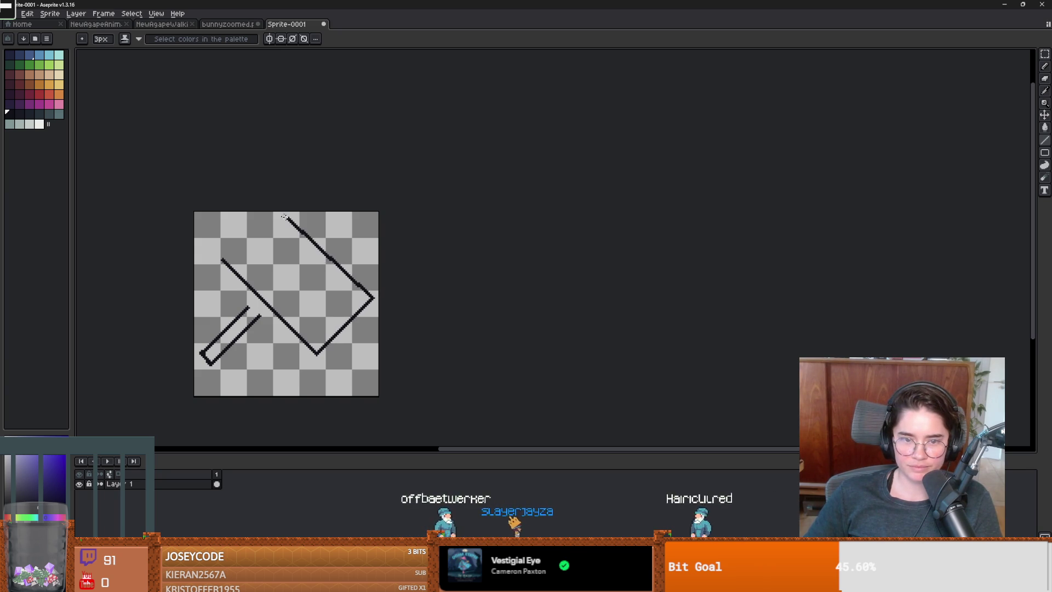
# Draw the square's right and upper-left sides, redrawing the upper-left side to the top edge
pyautogui.moveTo(277, 215); pyautogui.dragTo(284, 216)
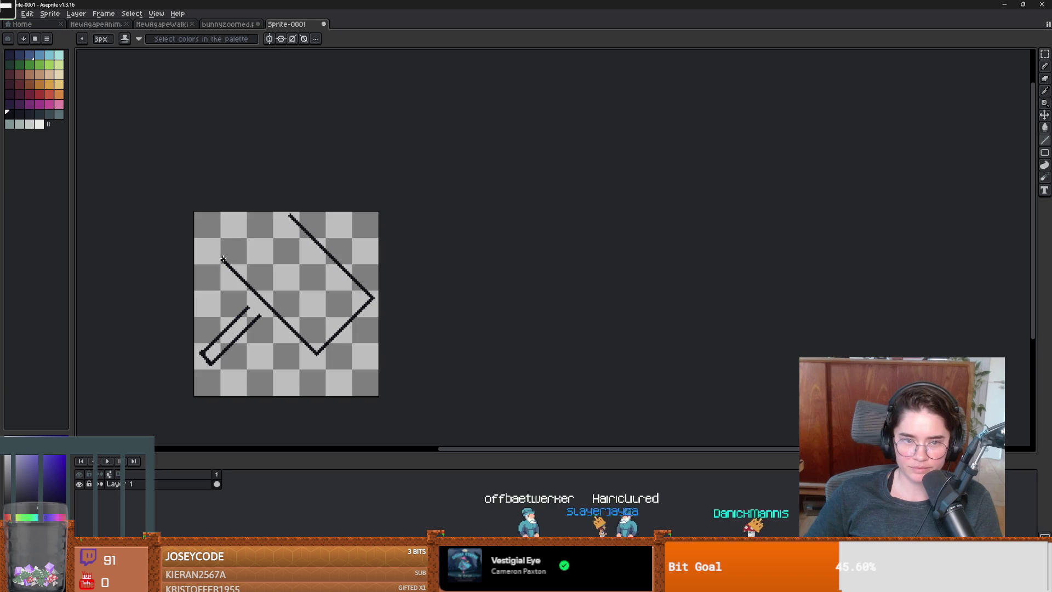
pyautogui.moveTo(223, 259); pyautogui.dragTo(272, 216)
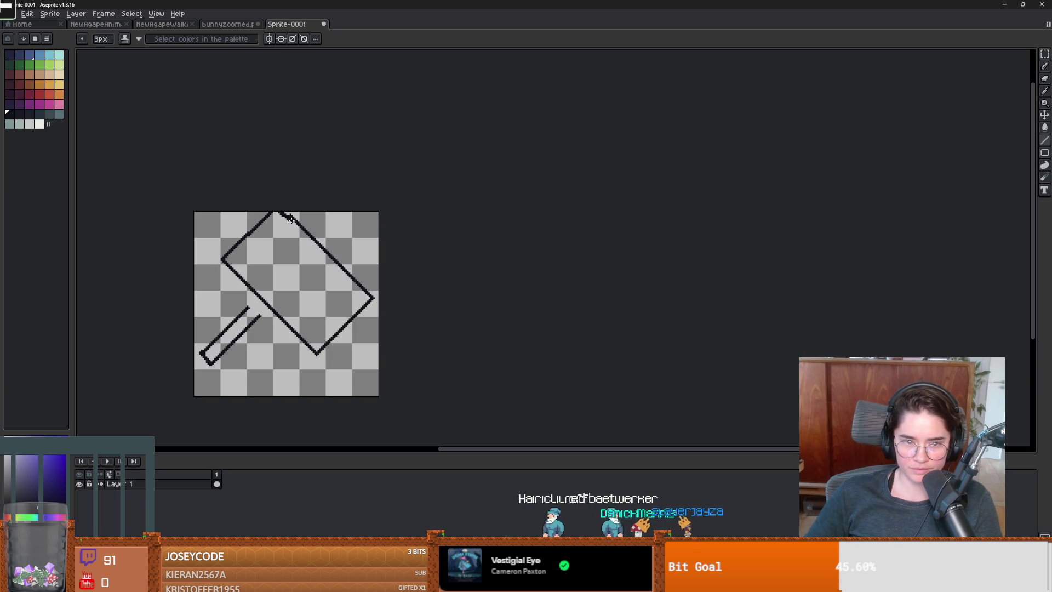
pyautogui.scroll(4, 266, 228)
pyautogui.hotkey('ctrl', 'z')
pyautogui.hotkey('ctrl', 'z')
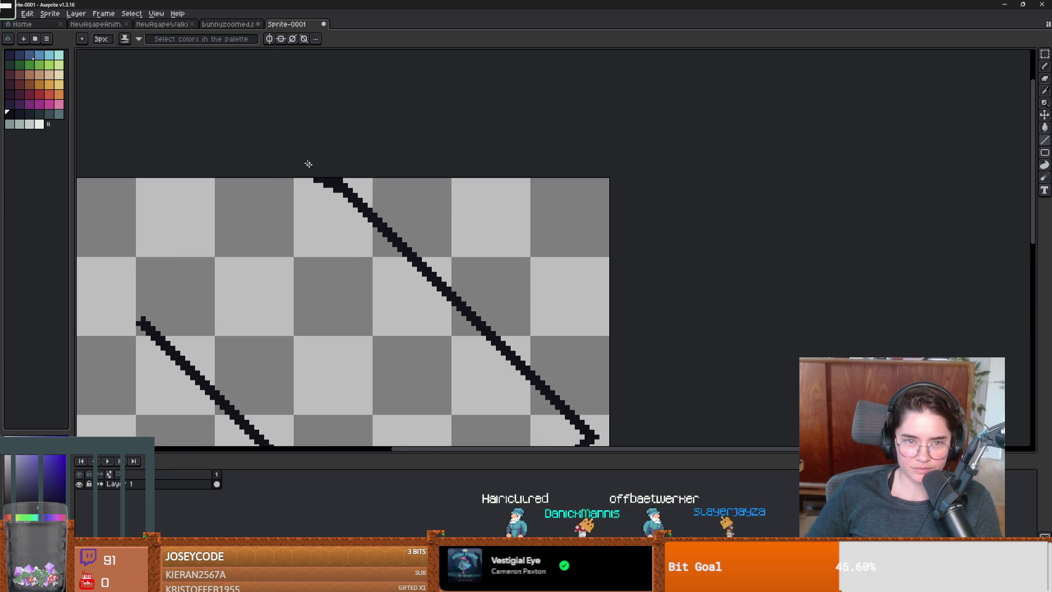
pyautogui.moveTo(143, 321); pyautogui.dragTo(296, 179)
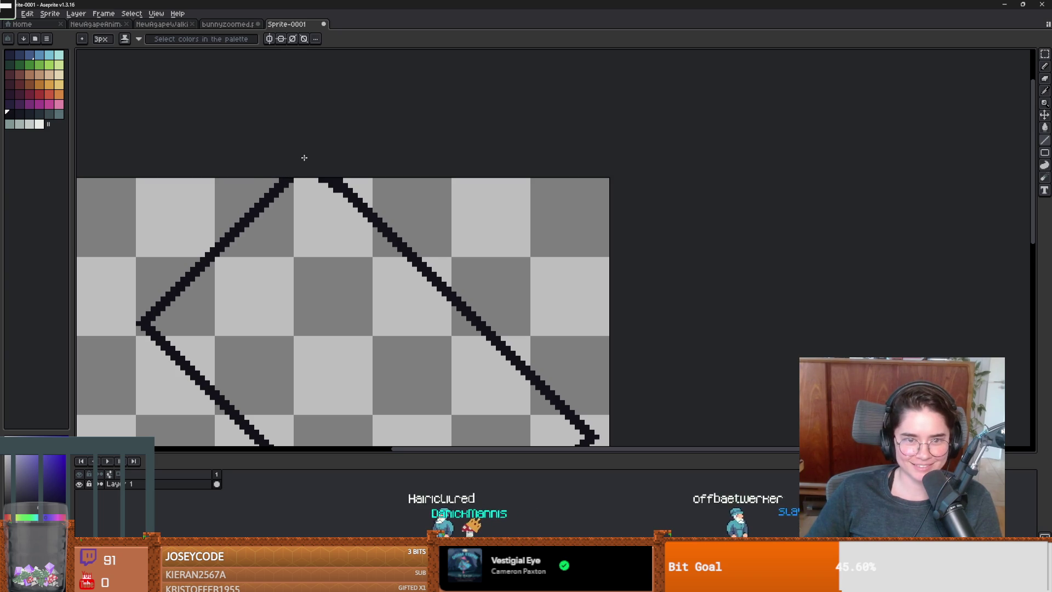
pyautogui.scroll(-3, 331, 308)
pyautogui.scroll(2, 303, 287)
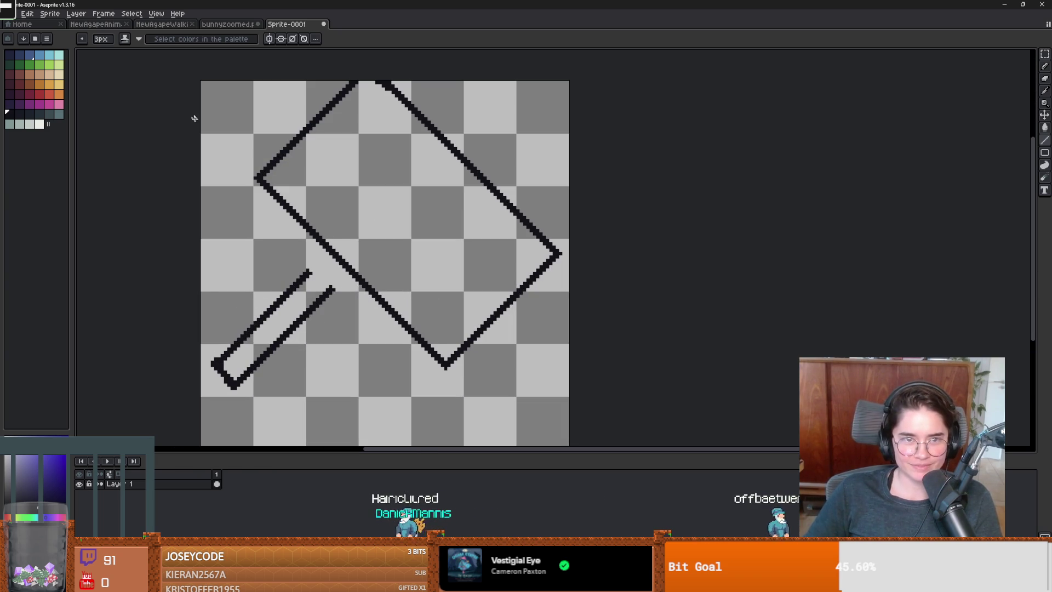
pyautogui.hotkey('alt', 'f')
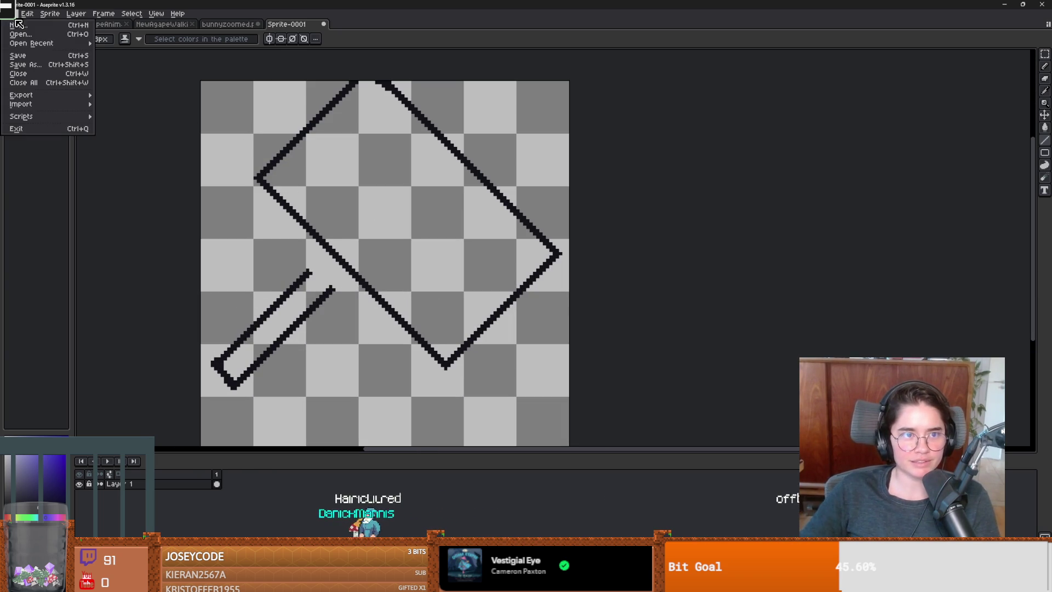
# Create a new blank sprite and pick purple as the drawing colour
pyautogui.press('n')
pyautogui.click(496, 380)
pyautogui.scroll(4, 488, 293)
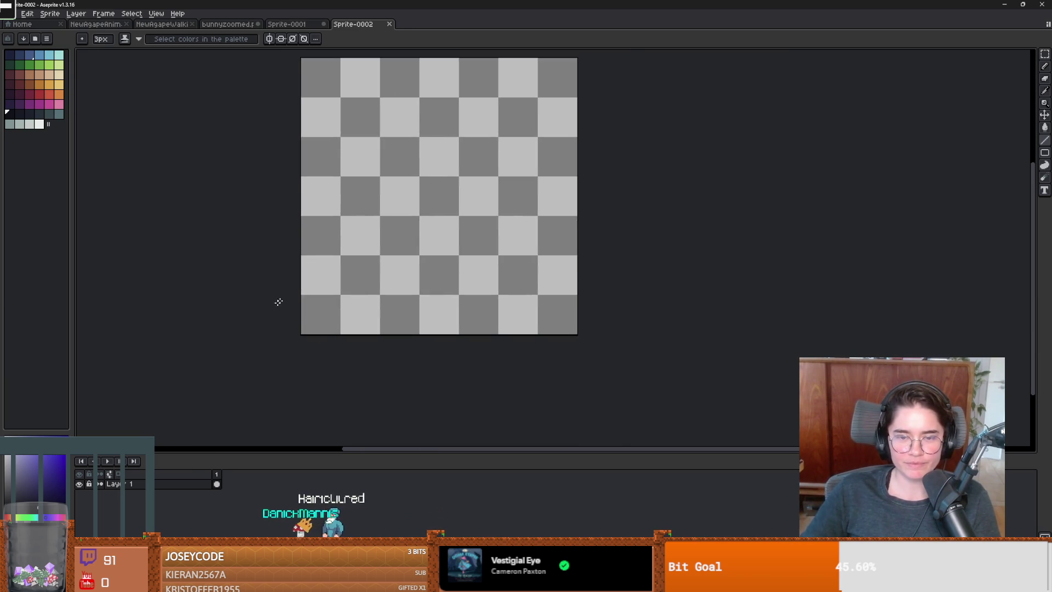
pyautogui.scroll(-1, 241, 342)
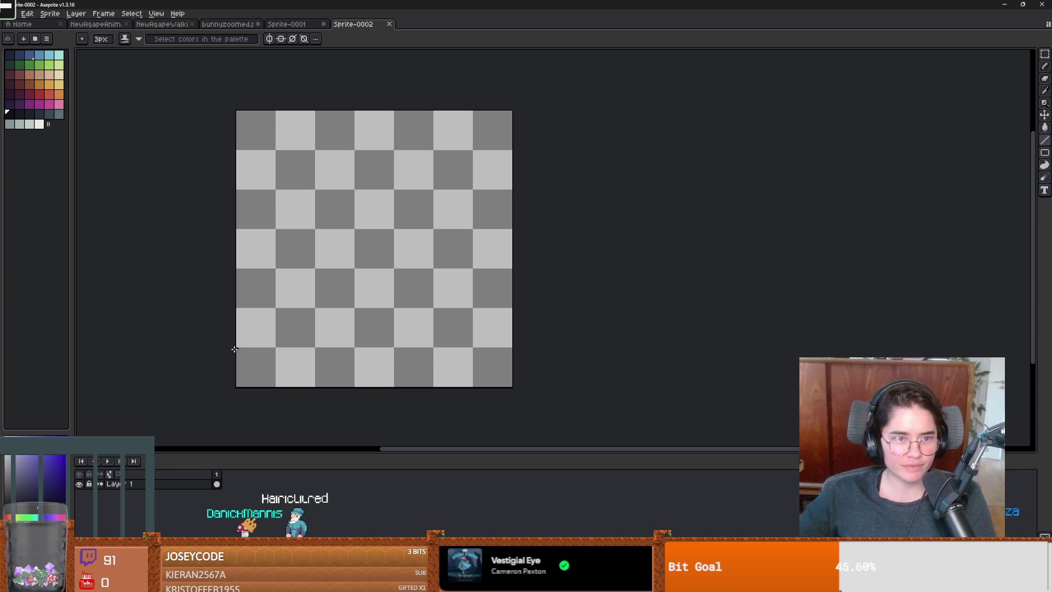
pyautogui.click(29, 105)
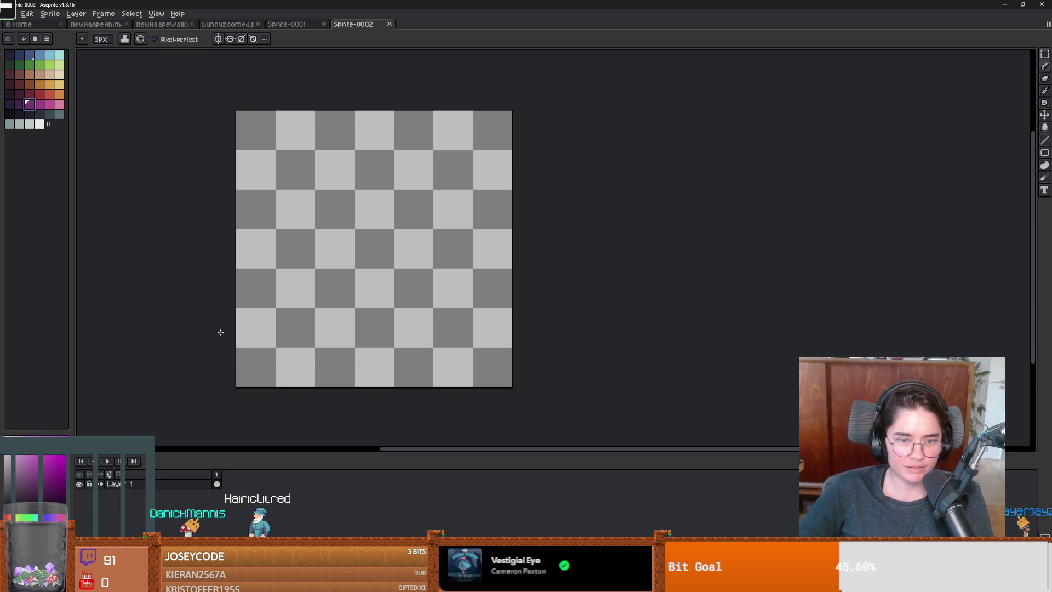
# Draw a thick purple U, undoing and redrawing it until it looks right
pyautogui.moveTo(246, 315)
pyautogui.mouseDown()
pyautogui.moveTo(277, 347)
pyautogui.moveTo(348, 352)
pyautogui.moveTo(323, 260)
pyautogui.mouseUp()
pyautogui.hotkey('ctrl', 'z')
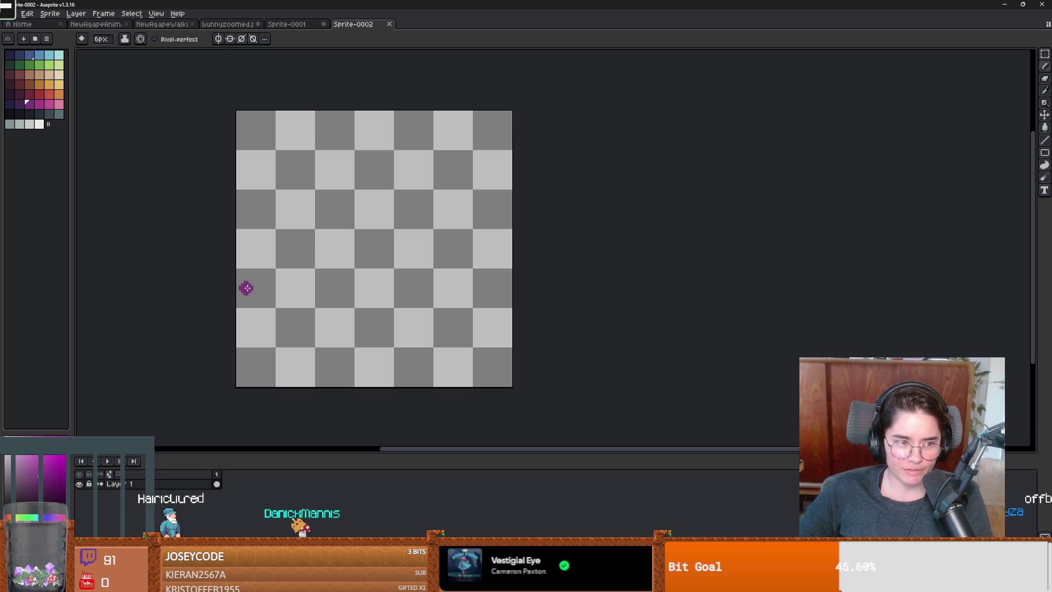
pyautogui.moveTo(262, 311)
pyautogui.mouseDown()
pyautogui.moveTo(299, 350)
pyautogui.moveTo(347, 345)
pyautogui.moveTo(357, 291)
pyautogui.moveTo(316, 241)
pyautogui.mouseUp()
pyautogui.hotkey('ctrl', 'z')
pyautogui.click(255, 316)
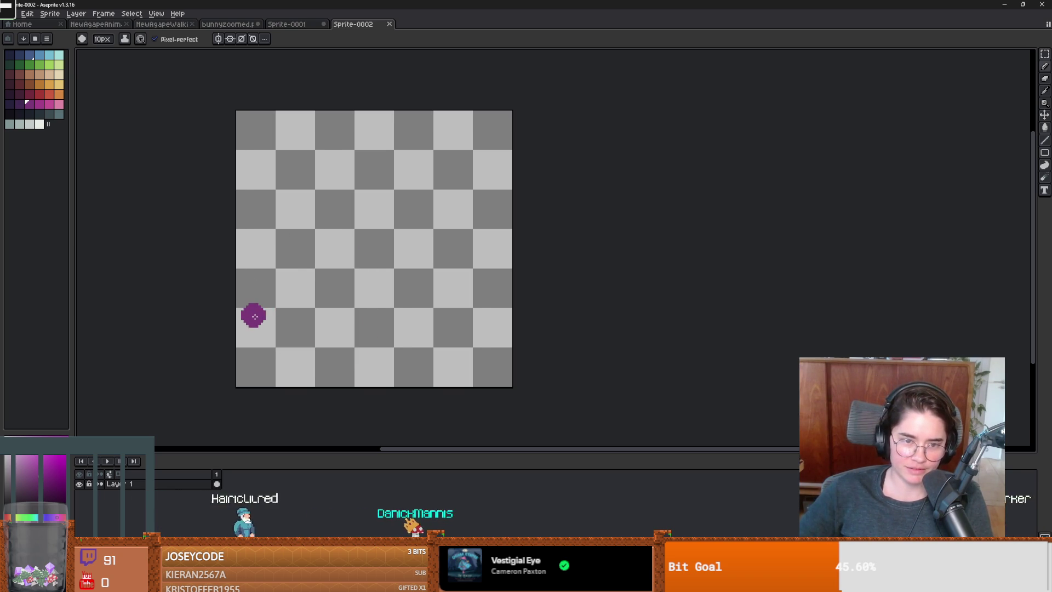
pyautogui.moveTo(267, 336)
pyautogui.mouseDown()
pyautogui.moveTo(339, 364)
pyautogui.moveTo(341, 309)
pyautogui.moveTo(301, 272)
pyautogui.moveTo(323, 241)
pyautogui.moveTo(386, 303)
pyautogui.moveTo(421, 281)
pyautogui.moveTo(411, 266)
pyautogui.moveTo(422, 208)
pyautogui.moveTo(389, 189)
pyautogui.mouseUp()
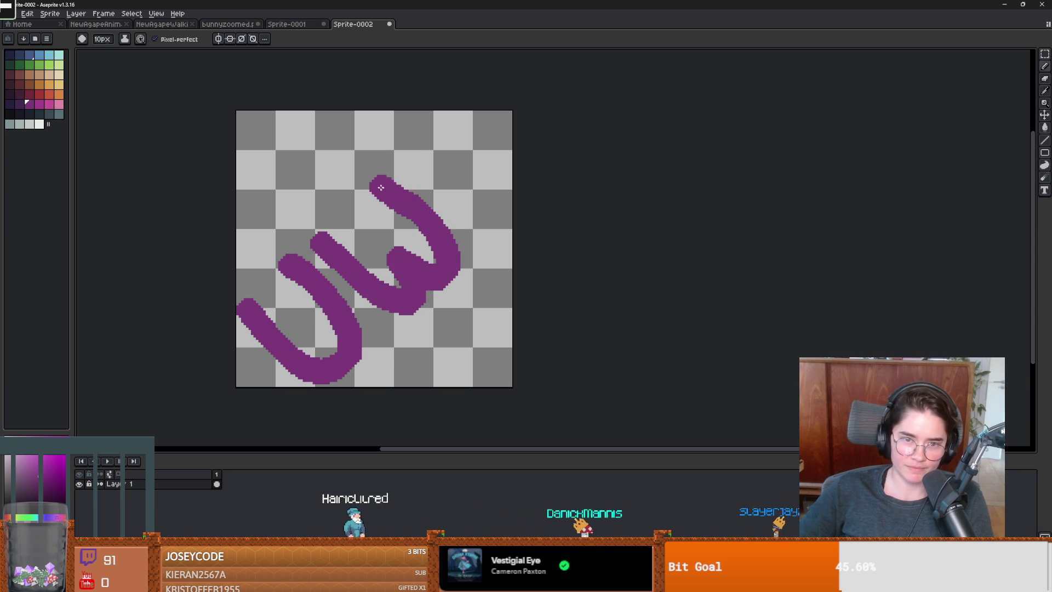
# Draw the W and the final U in purple to complete the word
pyautogui.click(429, 258)
pyautogui.scroll(-1, 355, 279)
pyautogui.scroll(1, 355, 280)
pyautogui.moveTo(302, 234)
pyautogui.mouseDown()
pyautogui.moveTo(385, 303)
pyautogui.moveTo(400, 263)
pyautogui.moveTo(378, 194)
pyautogui.mouseUp()
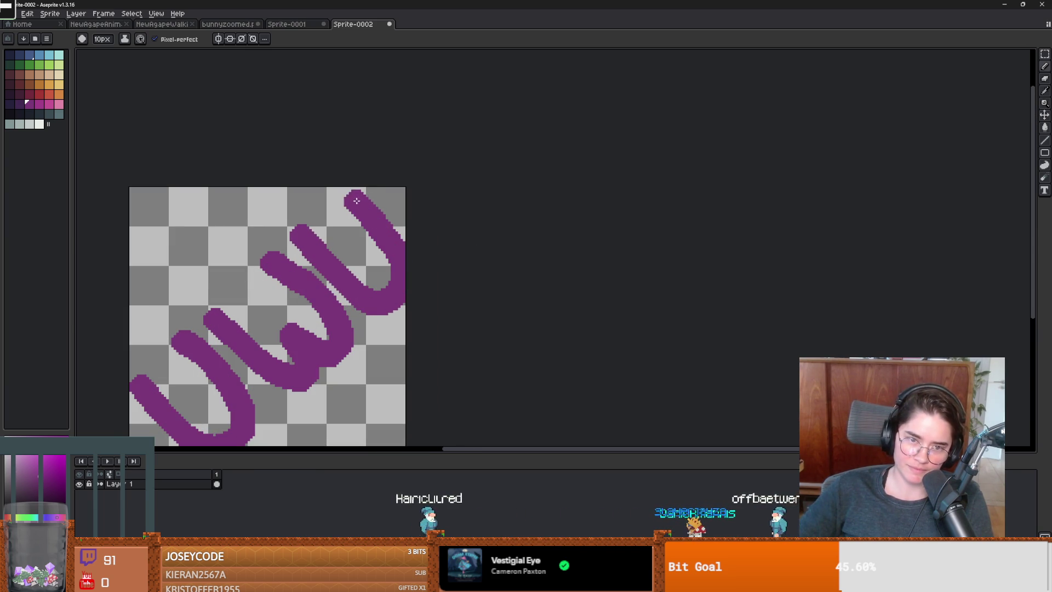
pyautogui.scroll(-2, 403, 301)
pyautogui.scroll(3, 403, 301)
pyautogui.scroll(-1, 384, 296)
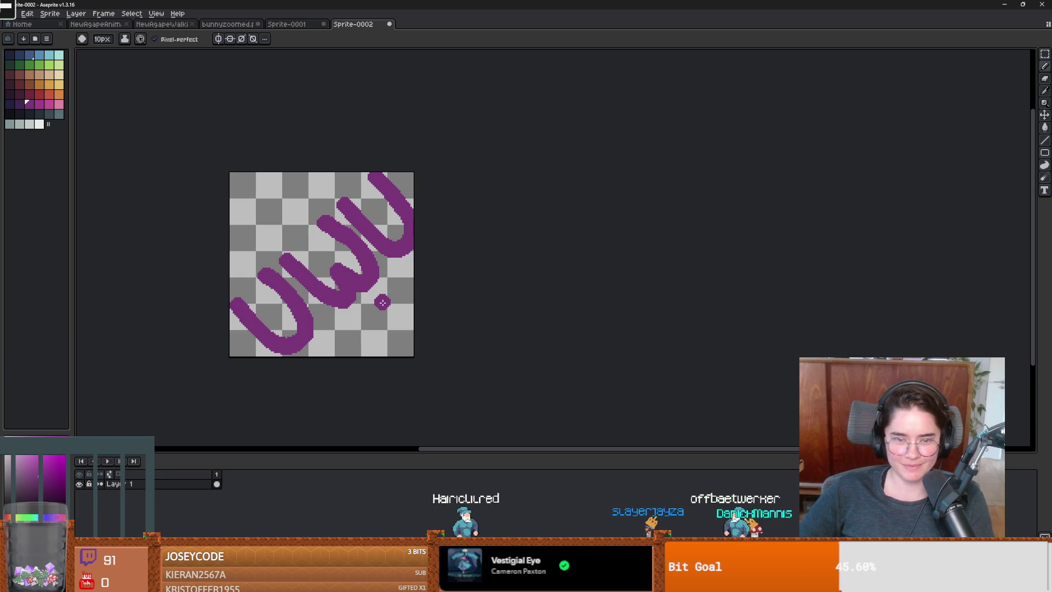
# Shift the UWU text slightly down-left with the Move tool
pyautogui.press('v')
pyautogui.moveTo(383, 295); pyautogui.dragTo(383, 298)
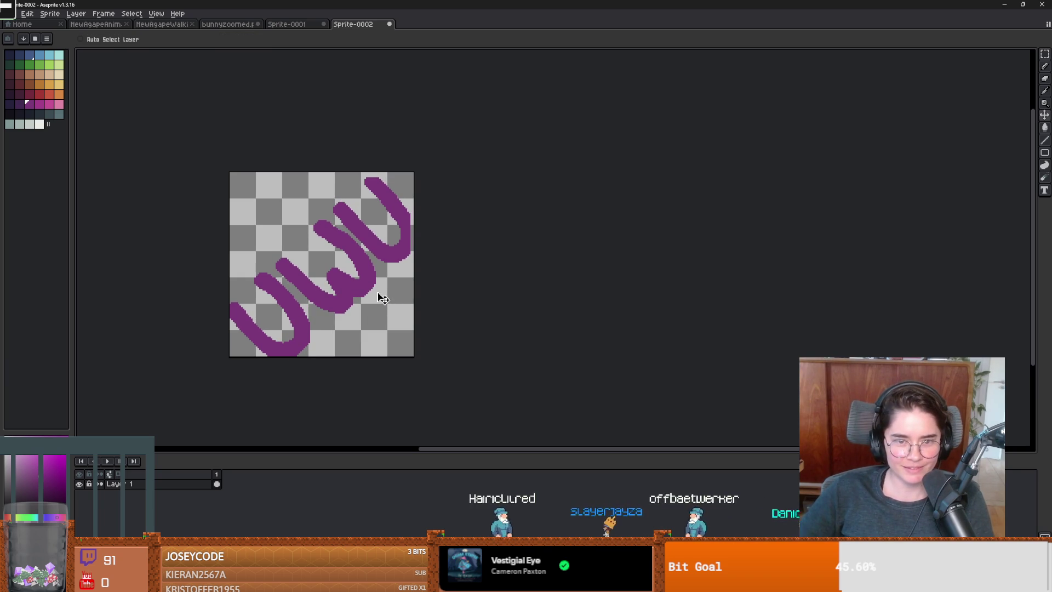
pyautogui.scroll(1, 403, 234)
pyautogui.press('i')
pyautogui.press('b')
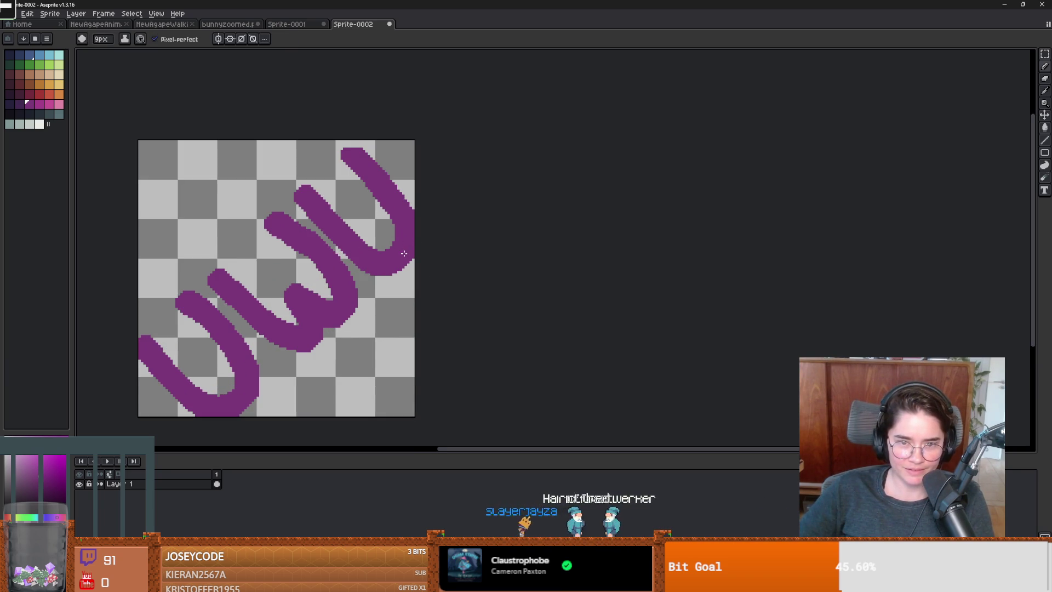
pyautogui.scroll(-4, 350, 150)
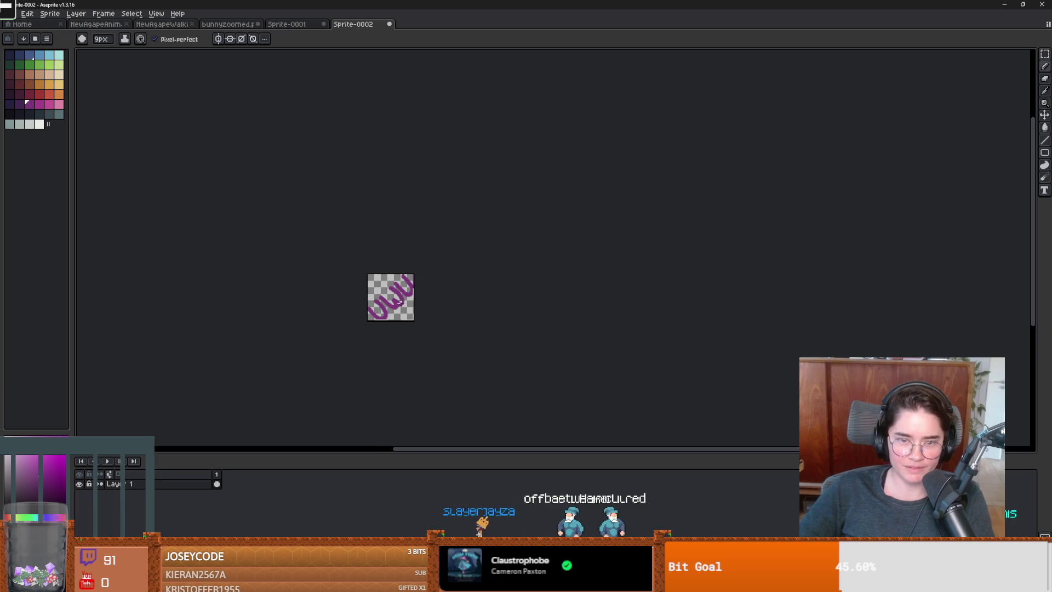
pyautogui.scroll(3, 407, 275)
pyautogui.scroll(1, 407, 275)
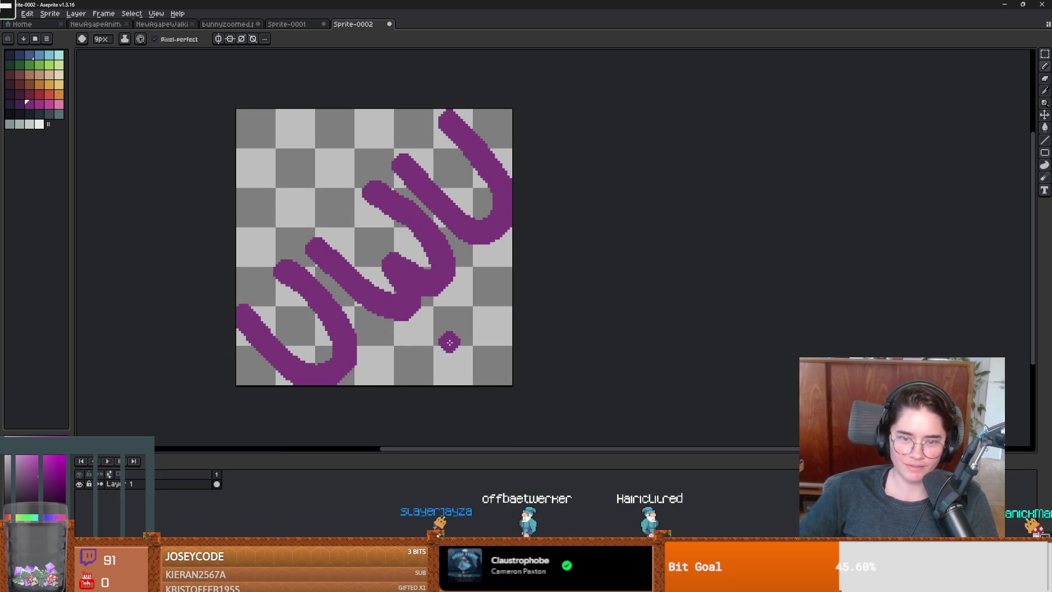
# Try a thin black curve below the letters, then undo it
pyautogui.press('x')
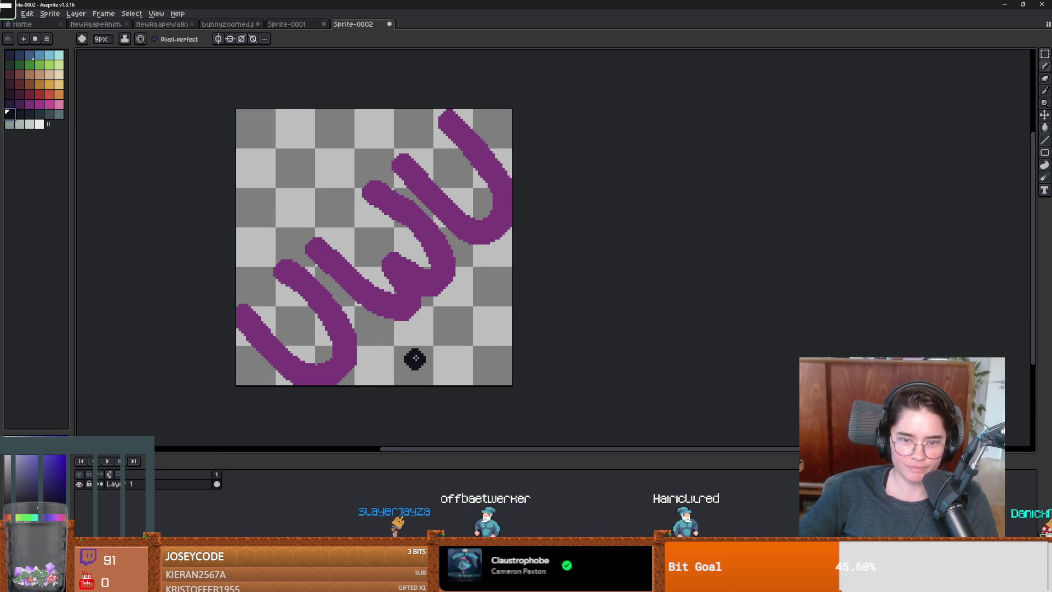
pyautogui.press('-')
pyautogui.press('-')
pyautogui.press('-')
pyautogui.press('-')
pyautogui.moveTo(413, 343)
pyautogui.mouseDown()
pyautogui.moveTo(438, 359)
pyautogui.moveTo(450, 332)
pyautogui.moveTo(466, 351)
pyautogui.moveTo(474, 320)
pyautogui.mouseUp()
pyautogui.scroll(-5, 526, 348)
pyautogui.scroll(3, 515, 348)
pyautogui.hotkey('ctrl', 'z')
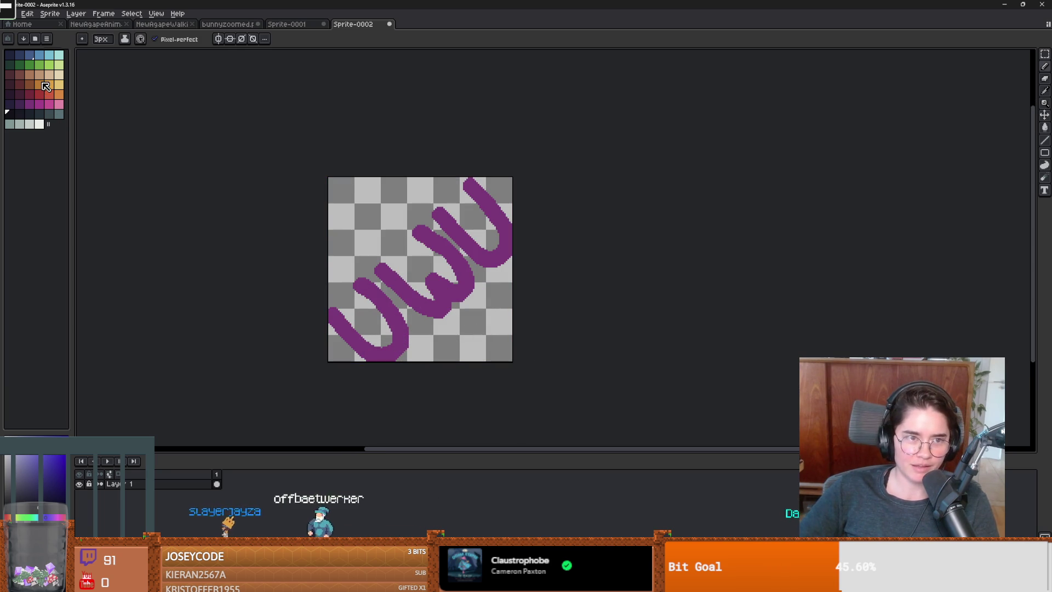
# On a new layer, paint a large orange shape covering the canvas behind the letters
pyautogui.click(43, 83)
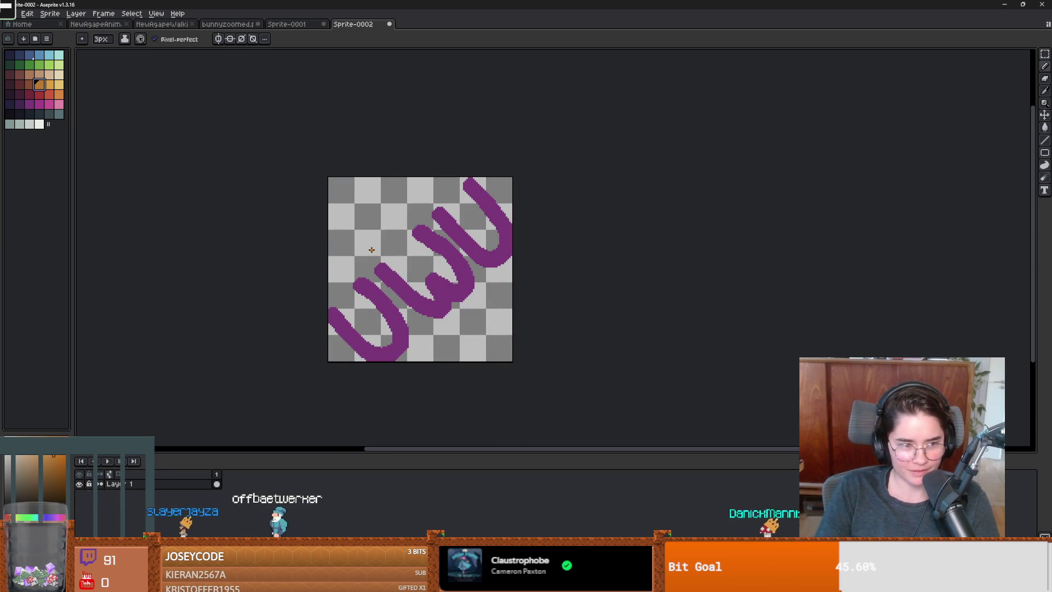
pyautogui.hotkey('shift', 'n')
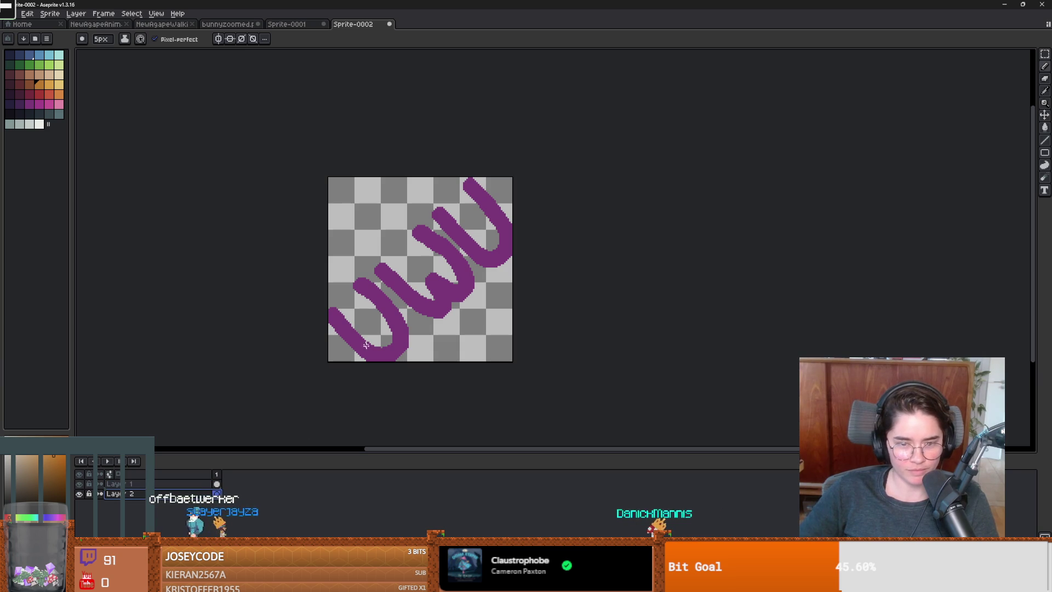
pyautogui.moveTo(331, 330); pyautogui.dragTo(473, 337)
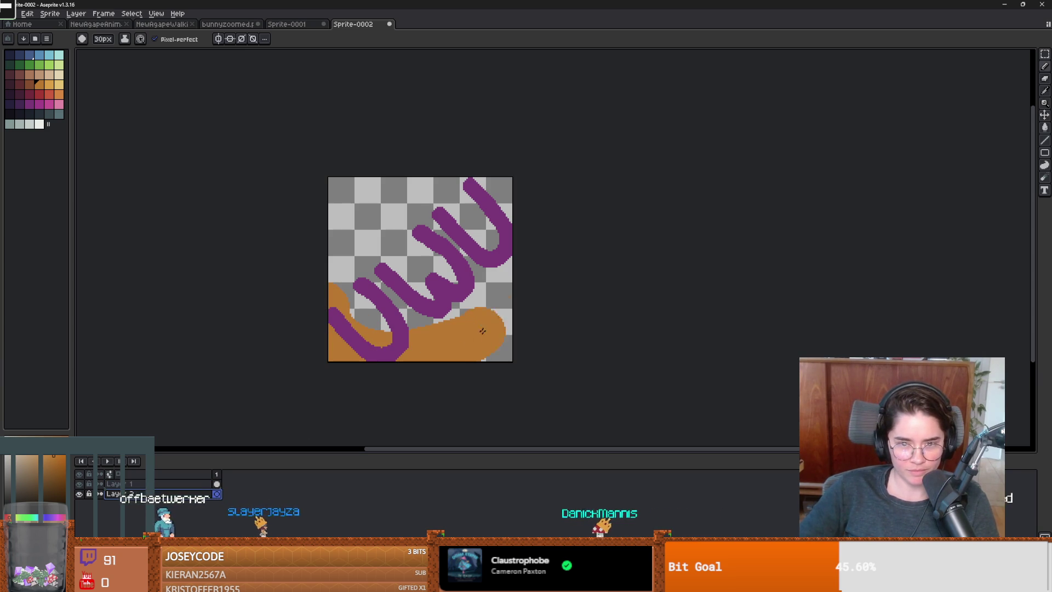
pyautogui.moveTo(340, 274); pyautogui.dragTo(381, 246)
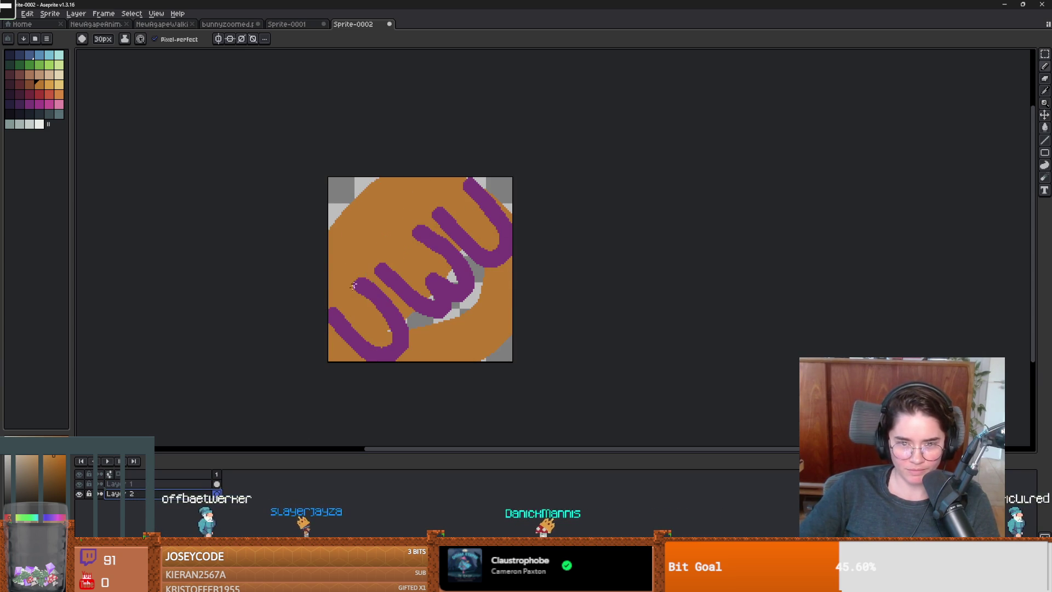
pyautogui.moveTo(498, 305)
pyautogui.mouseDown()
pyautogui.moveTo(588, 301)
pyautogui.moveTo(389, 331)
pyautogui.mouseUp()
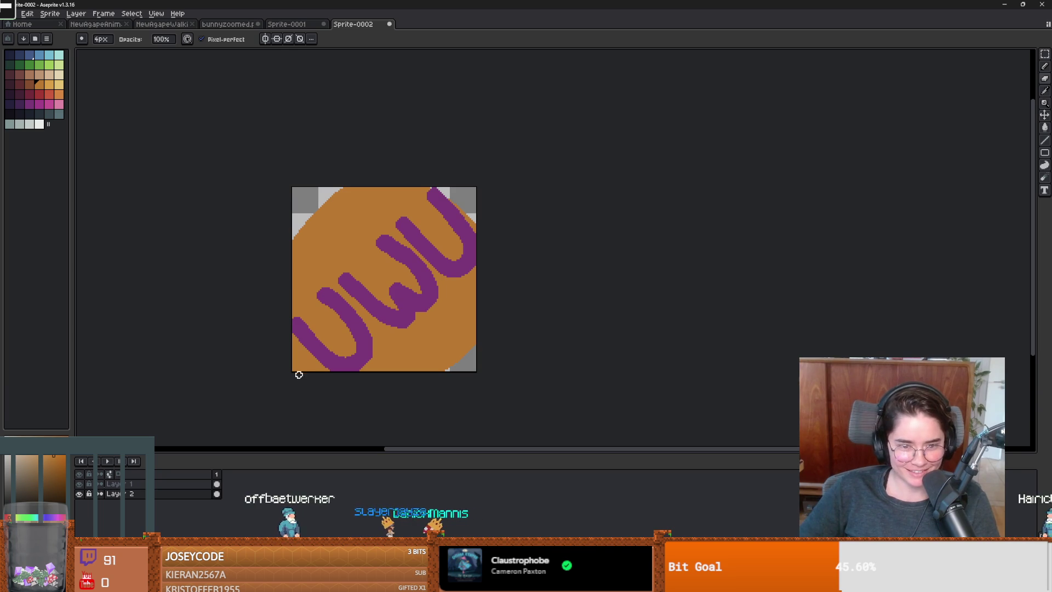
# Erase the orange away from the corners, then magic-wand select the purple letters on Layer 1
pyautogui.press('e')
pyautogui.scroll(-3, 416, 312)
pyautogui.scroll(3, 388, 285)
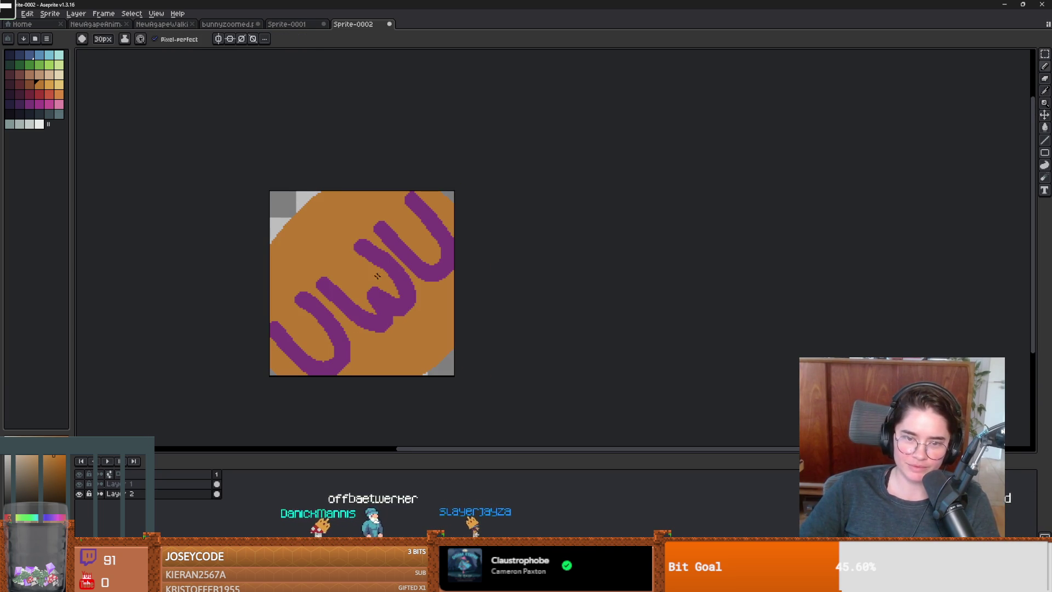
pyautogui.moveTo(332, 249); pyautogui.dragTo(321, 208)
pyautogui.scroll(1, 301, 297)
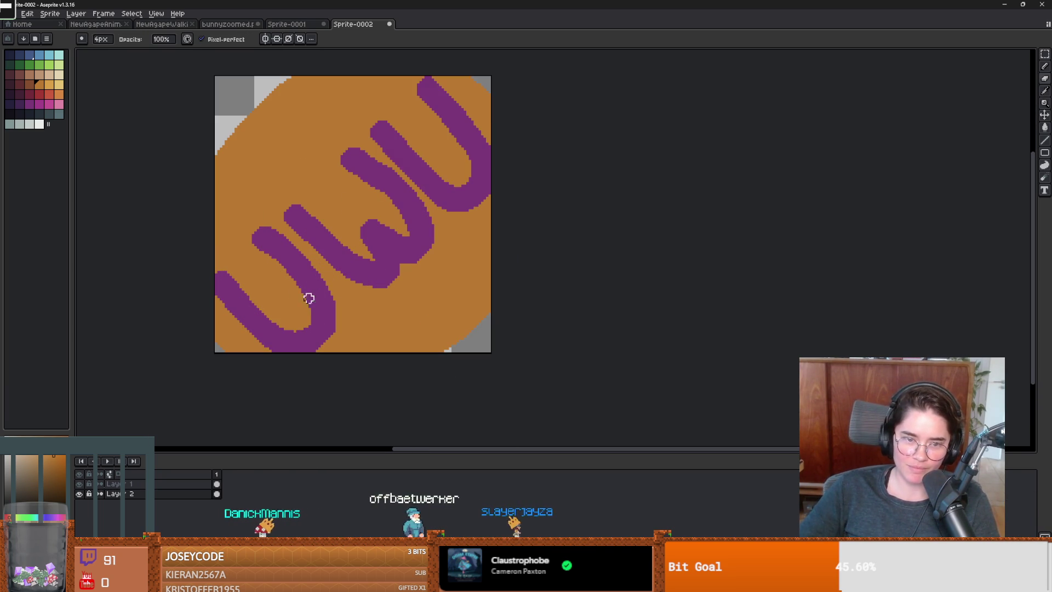
pyautogui.click(155, 487)
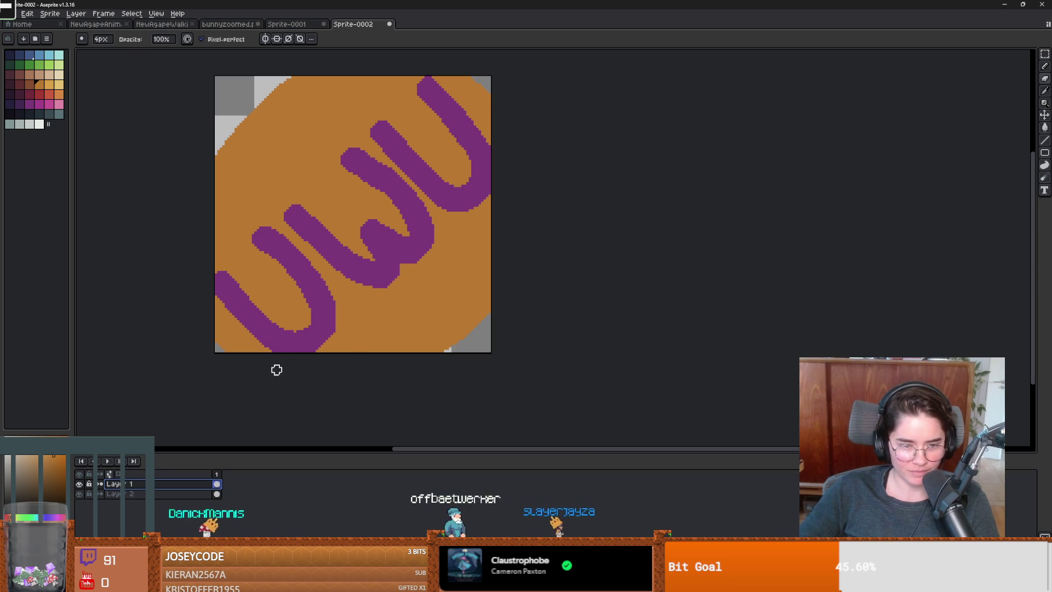
pyautogui.press('w')
pyautogui.click(321, 294)
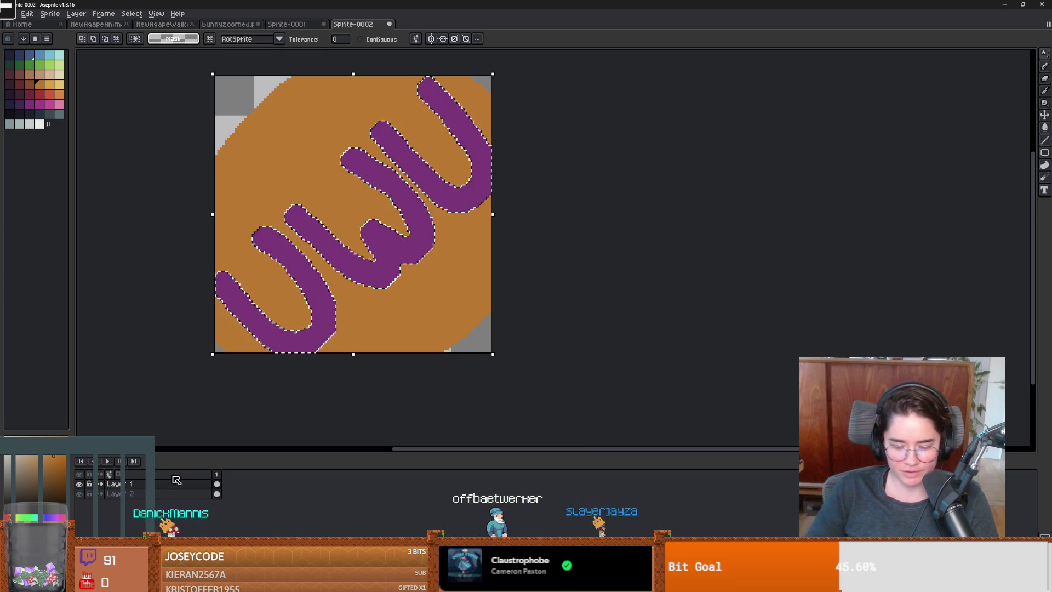
# On a new Layer 3, shade along the first U with light magenta Pencil strokes
pyautogui.hotkey('shift', 'n')
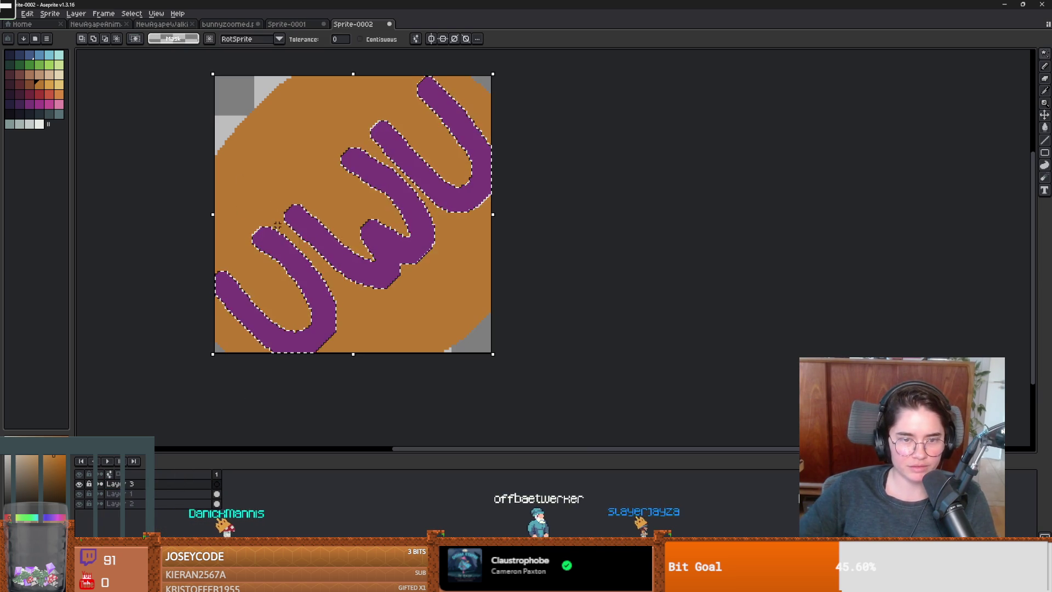
pyautogui.press('b')
pyautogui.click(39, 103)
pyautogui.scroll(-10, 302, 239)
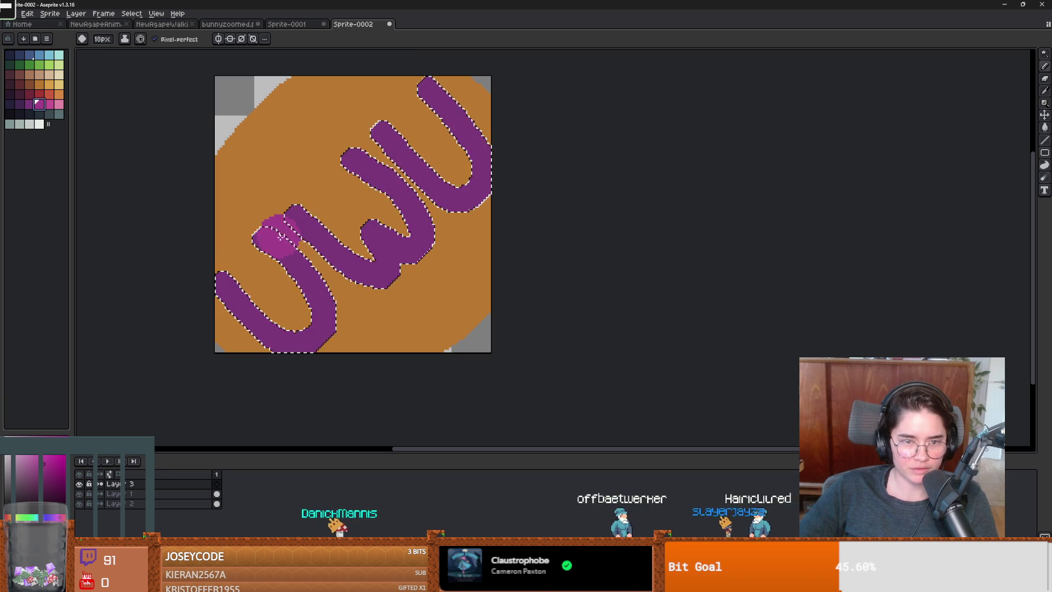
pyautogui.moveTo(266, 230)
pyautogui.mouseDown()
pyautogui.moveTo(327, 307)
pyautogui.moveTo(311, 349)
pyautogui.mouseUp()
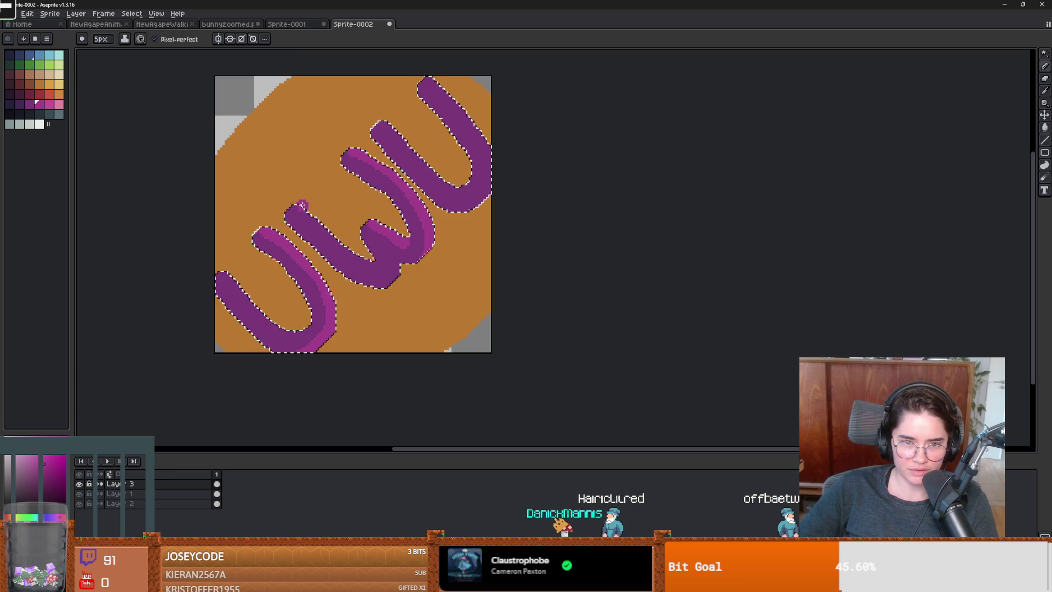
pyautogui.scroll(-3, 469, 230)
pyautogui.scroll(3, 477, 182)
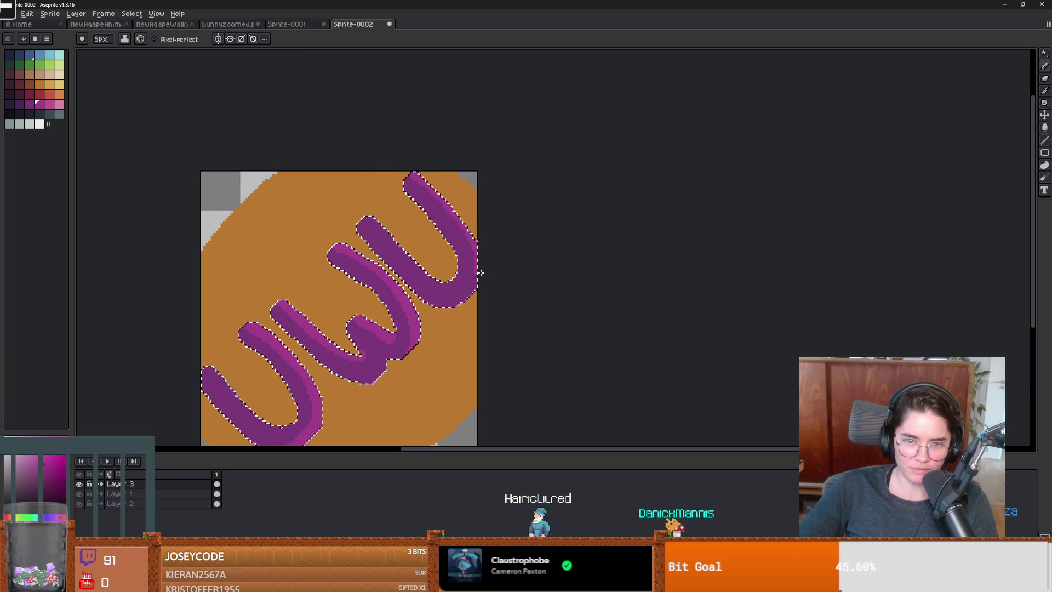
pyautogui.scroll(-1, 458, 327)
pyautogui.scroll(1, 457, 327)
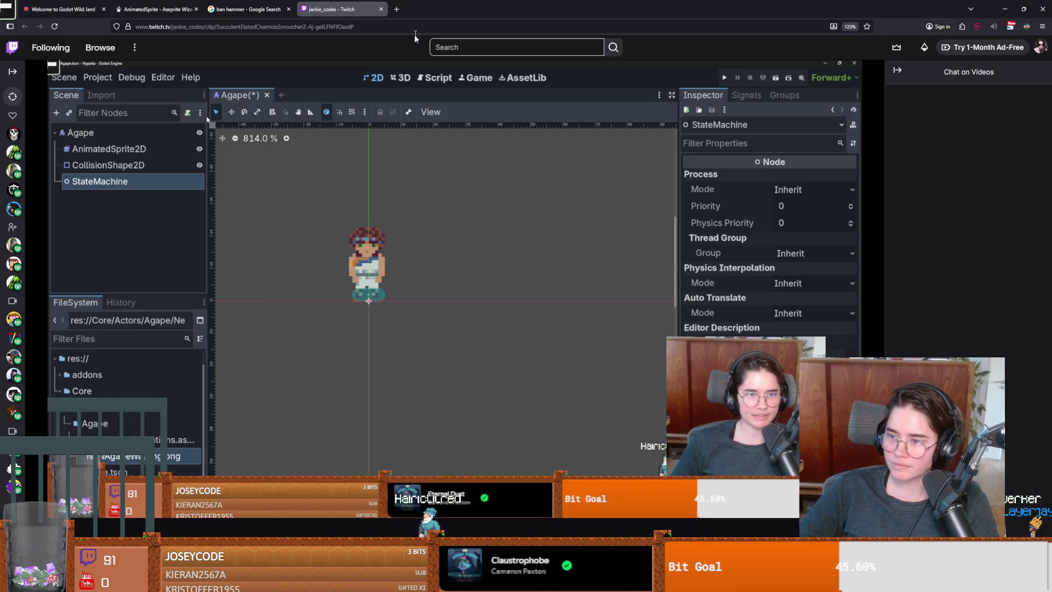
pyautogui.scroll(-5, 71, 507)
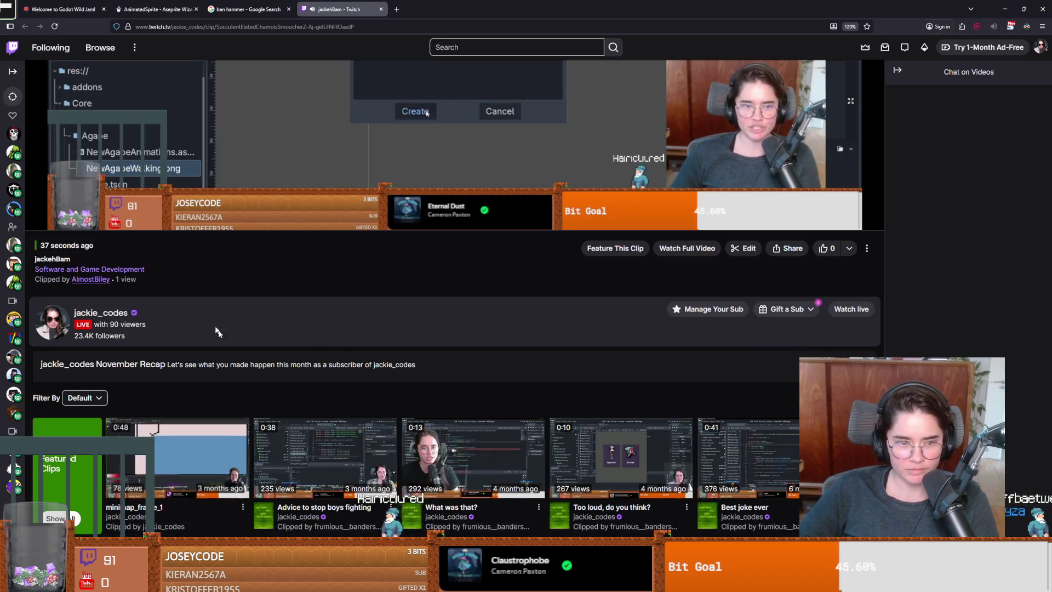
pyautogui.scroll(3, 235, 370)
pyautogui.scroll(2, 268, 390)
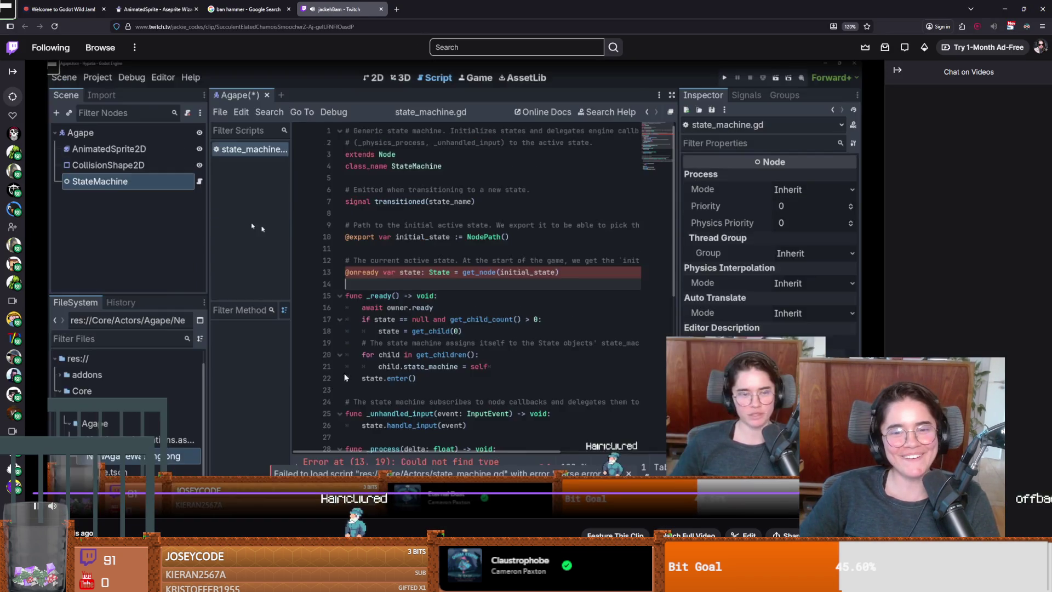
pyautogui.click(57, 497)
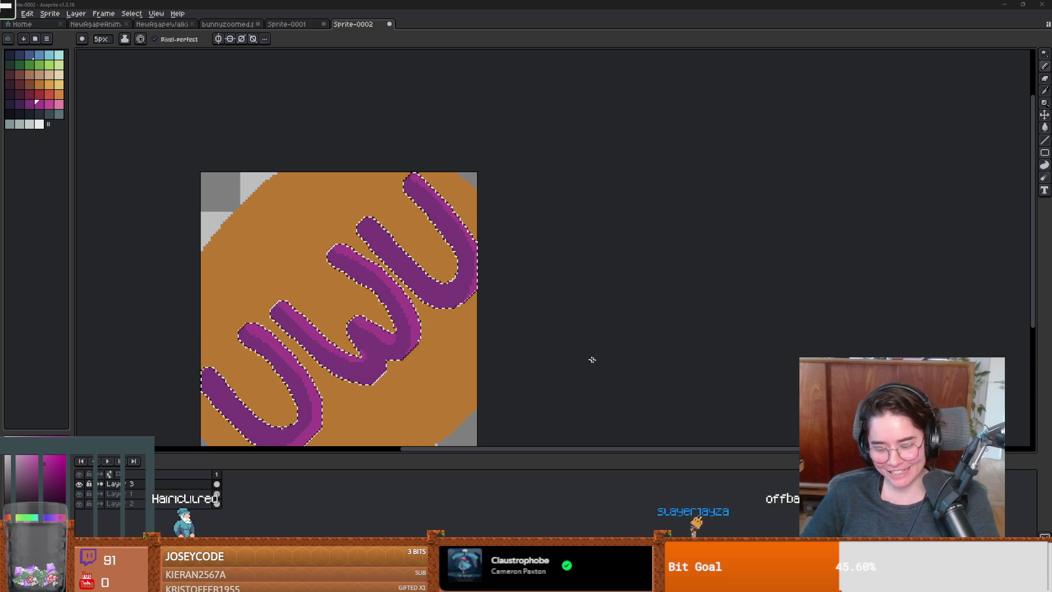
# Deselect the UWU strokes and pan the view to the text
pyautogui.scroll(-1, 544, 350)
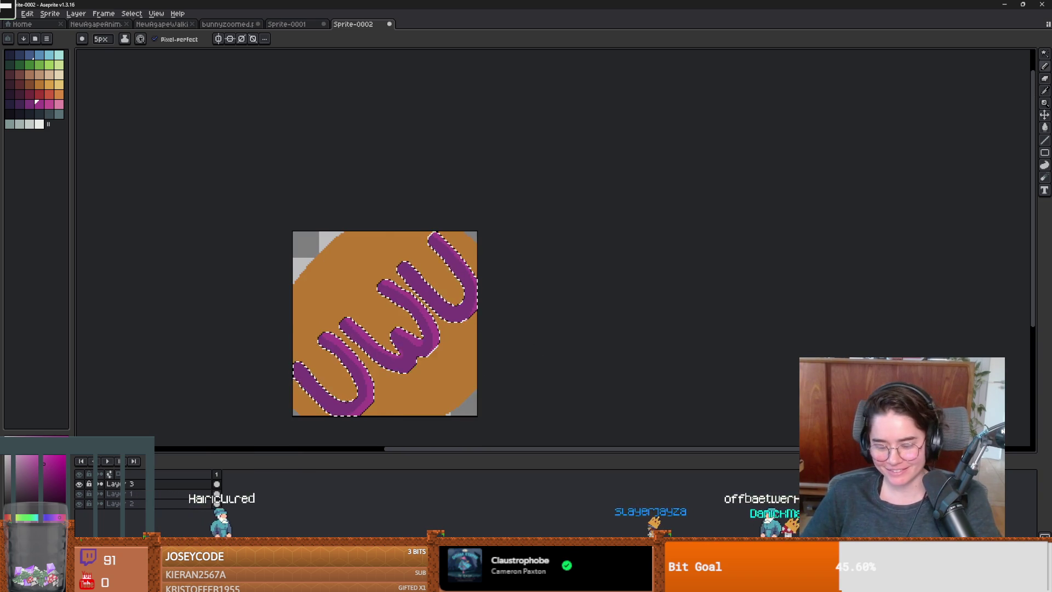
pyautogui.press('m')
pyautogui.hotkey('ctrl', 'd')
pyautogui.scroll(-1, 497, 343)
pyautogui.scroll(2, 495, 343)
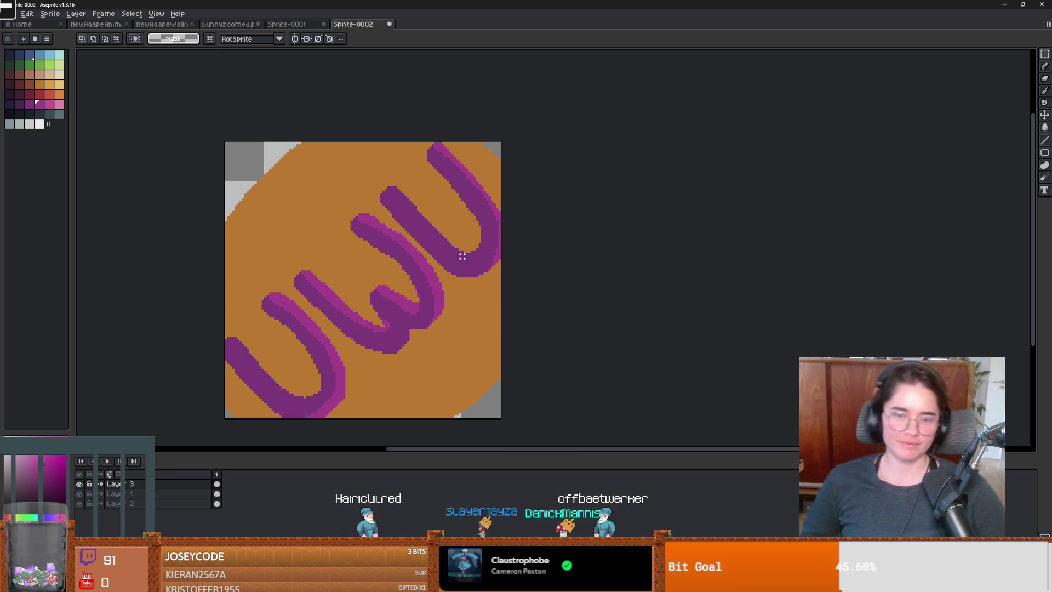
pyautogui.moveTo(301, 334); pyautogui.dragTo(345, 249)
pyautogui.scroll(1, 346, 255)
pyautogui.scroll(-1, 346, 255)
# Toggle Layer 1's visibility to check it, then delete Layer 3
pyautogui.click(79, 493)
pyautogui.click(80, 493)
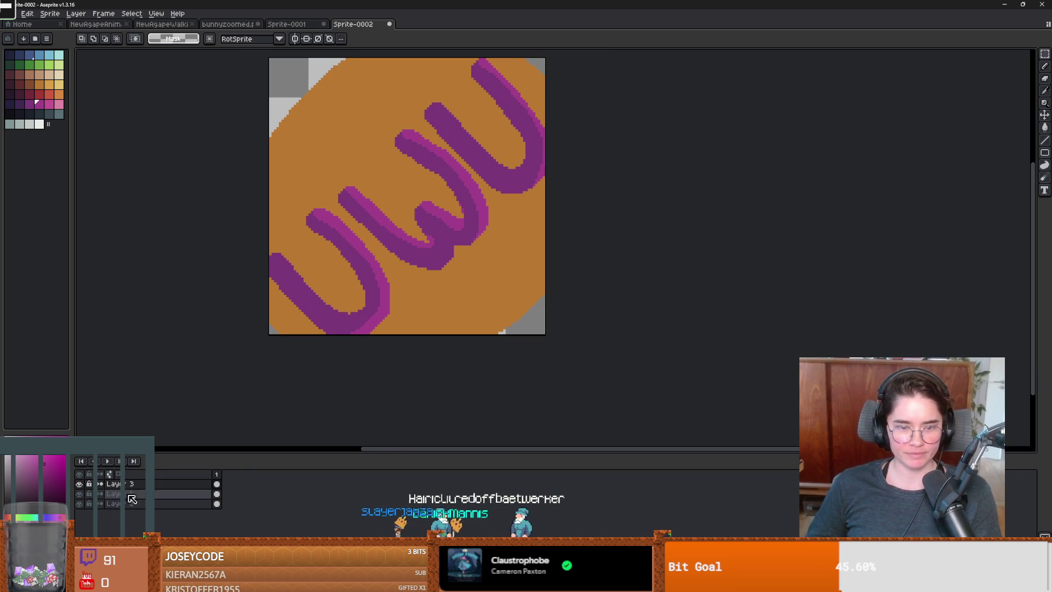
pyautogui.click(127, 484)
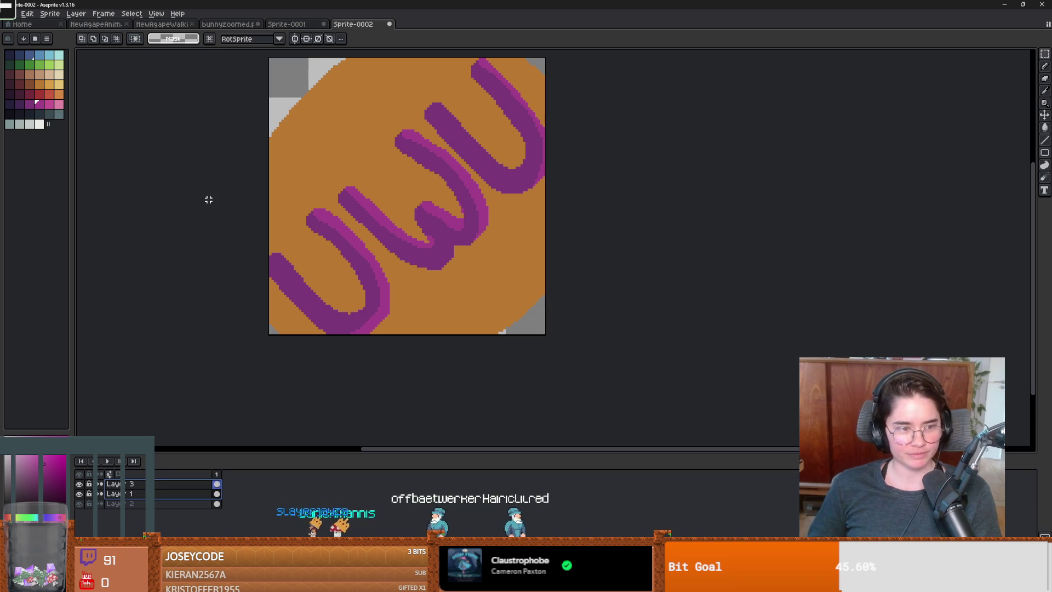
pyautogui.scroll(-3, 356, 269)
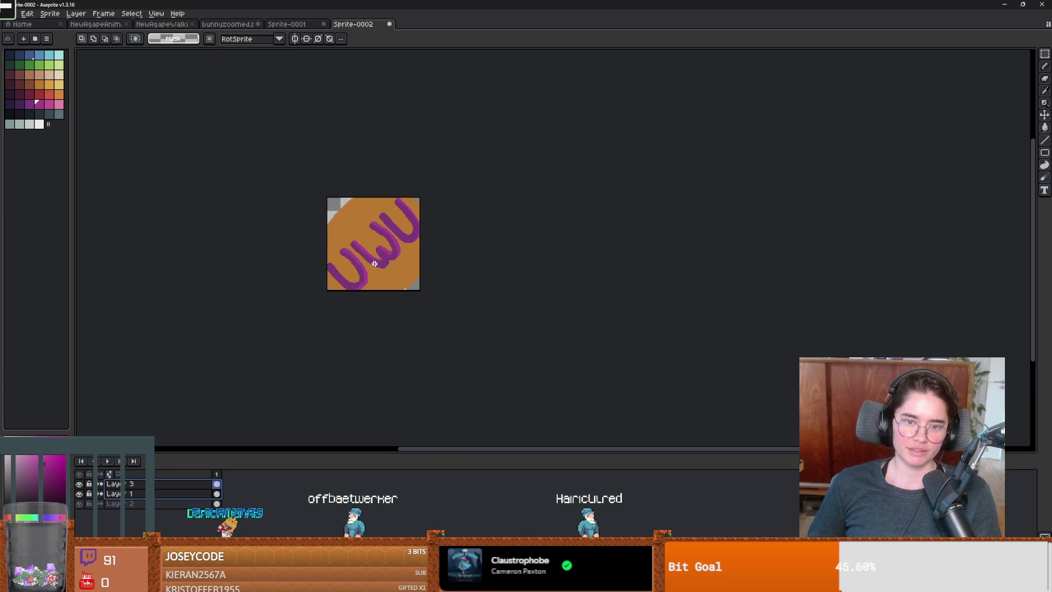
pyautogui.scroll(2, 372, 265)
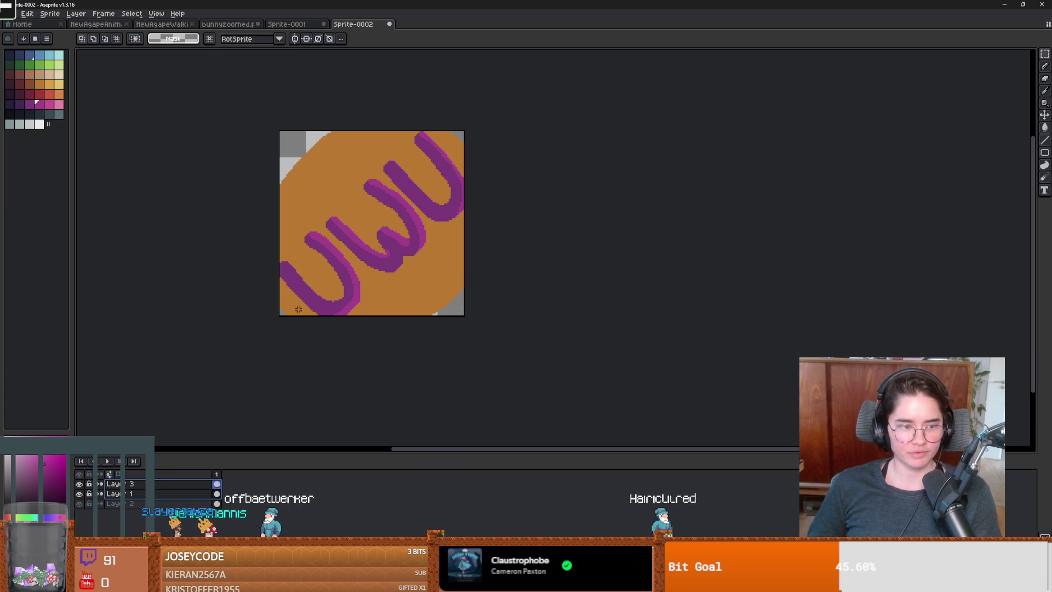
pyautogui.rightClick(174, 487)
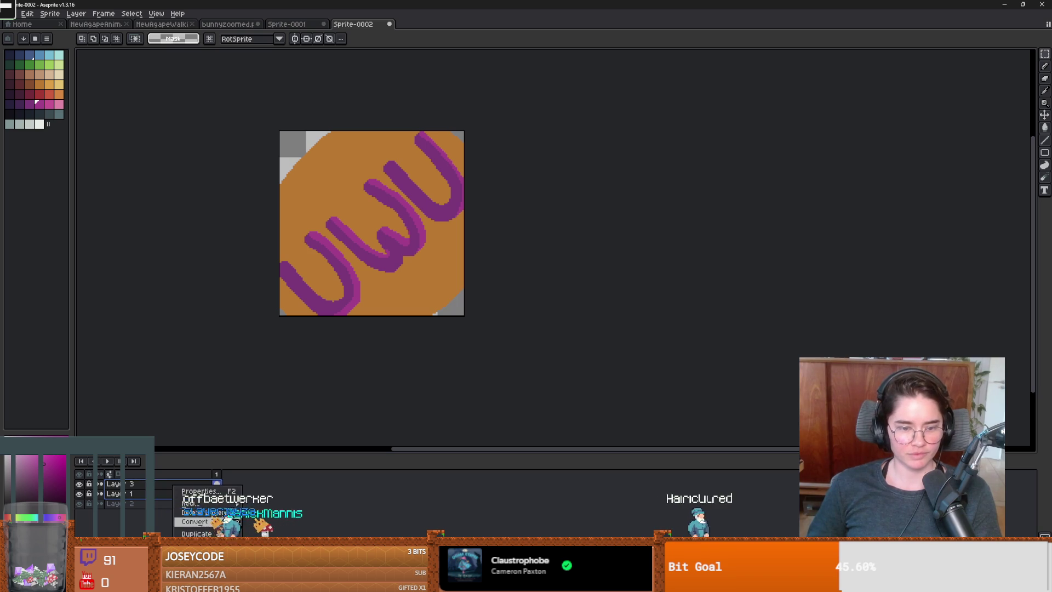
pyautogui.click(192, 512)
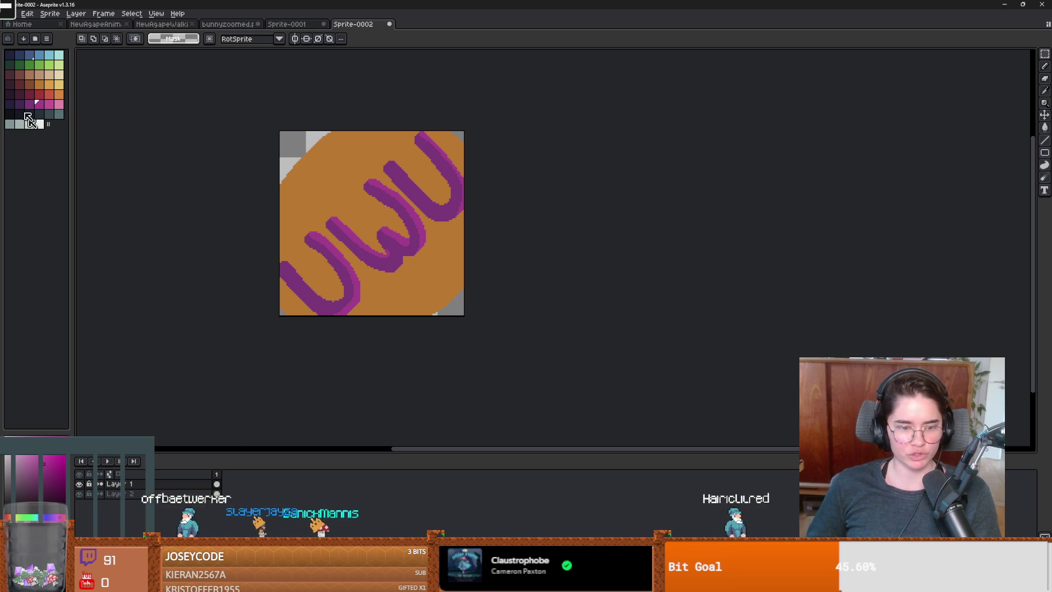
pyautogui.click(27, 13)
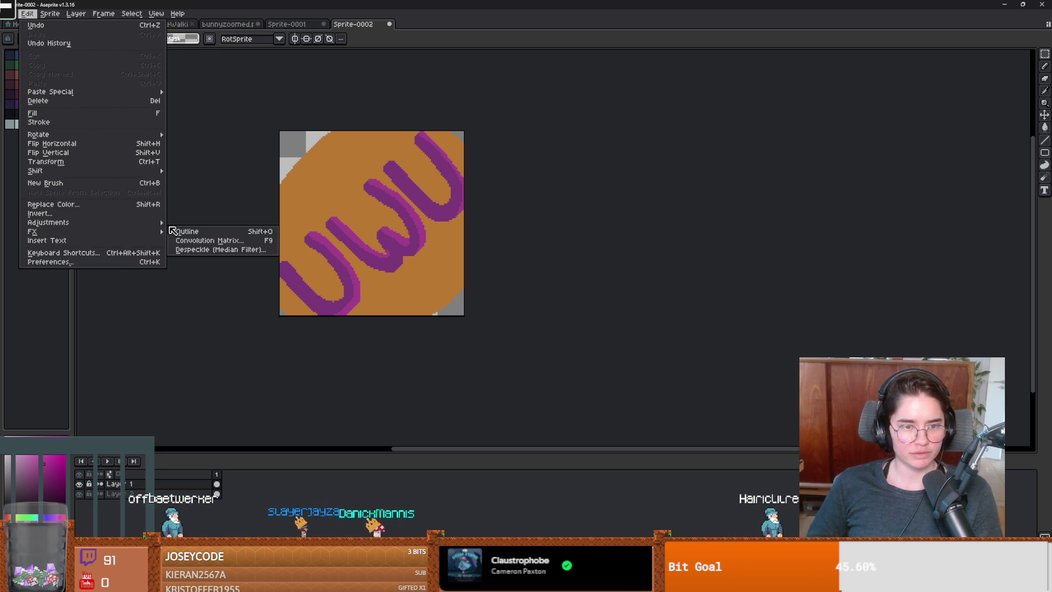
# Give the purple UWU strokes a near-black Outside outline, applied twice for thickness
pyautogui.click(184, 233)
pyautogui.click(894, 232)
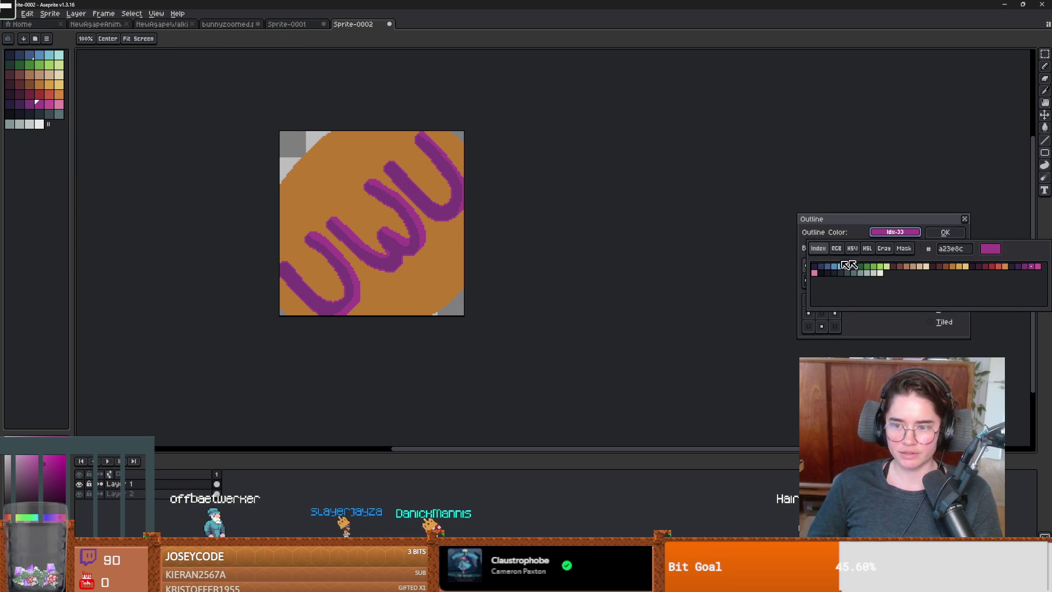
pyautogui.click(826, 274)
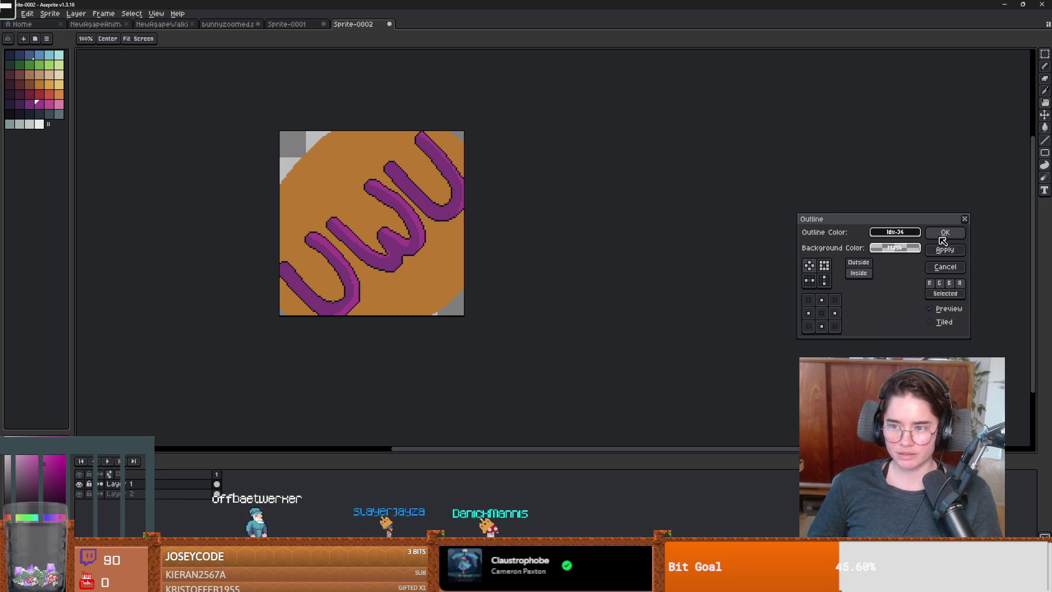
pyautogui.click(858, 262)
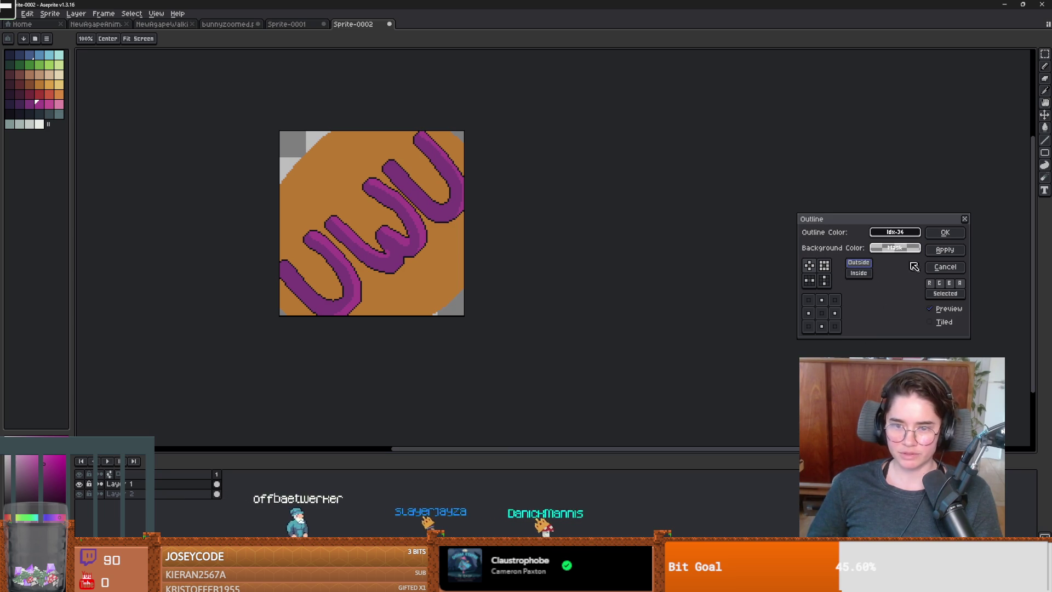
pyautogui.click(951, 250)
pyautogui.click(947, 250)
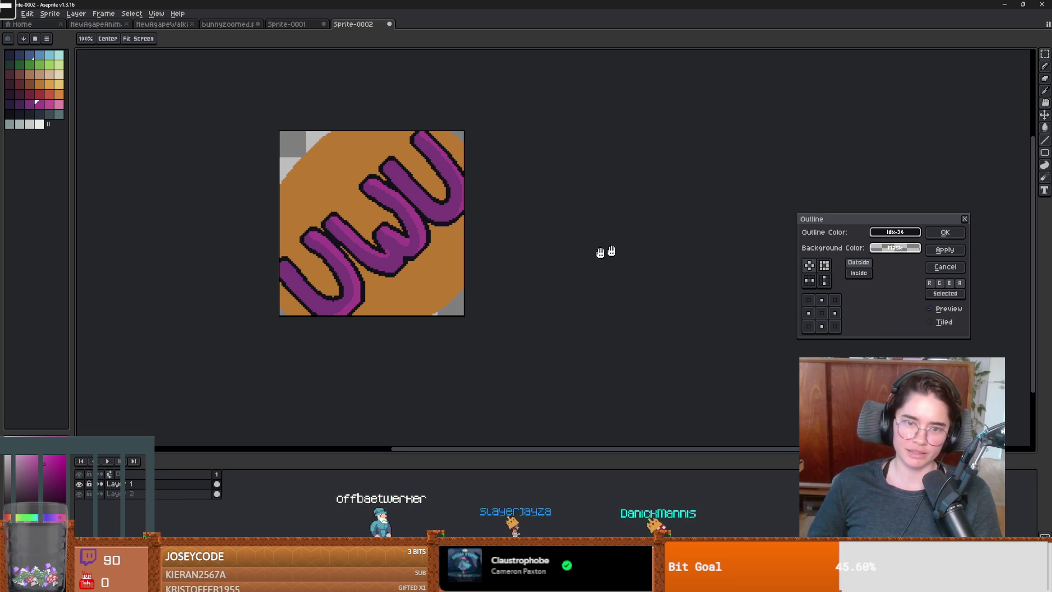
pyautogui.scroll(-5, 537, 239)
pyautogui.scroll(5, 501, 254)
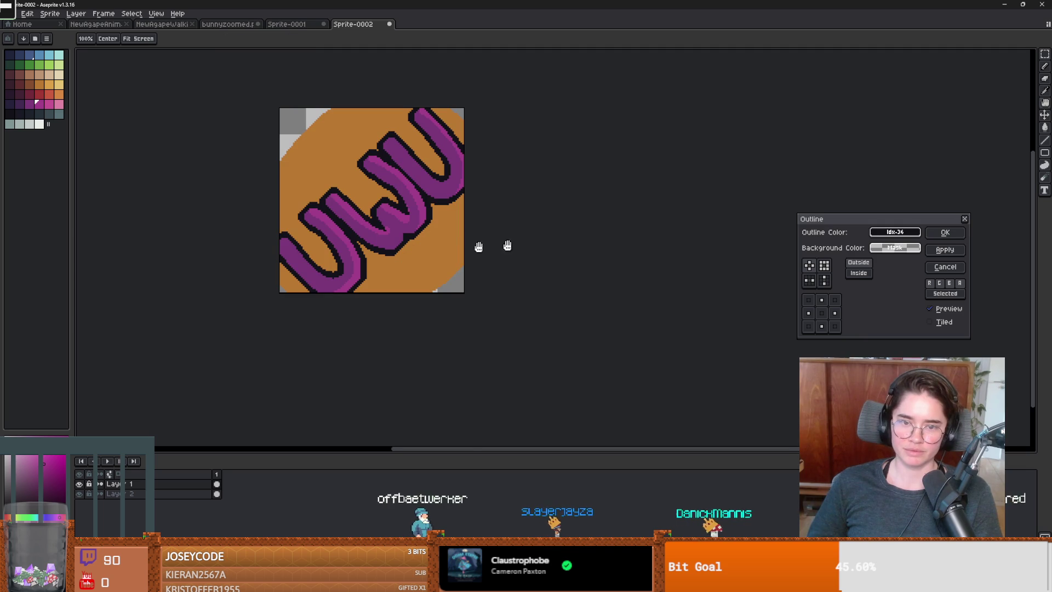
pyautogui.click(964, 219)
# Hide the orange background layer, Layer 2
pyautogui.scroll(2, 418, 192)
pyautogui.scroll(-2, 357, 210)
pyautogui.scroll(1, 457, 232)
pyautogui.scroll(-2, 457, 232)
pyautogui.scroll(1, 458, 232)
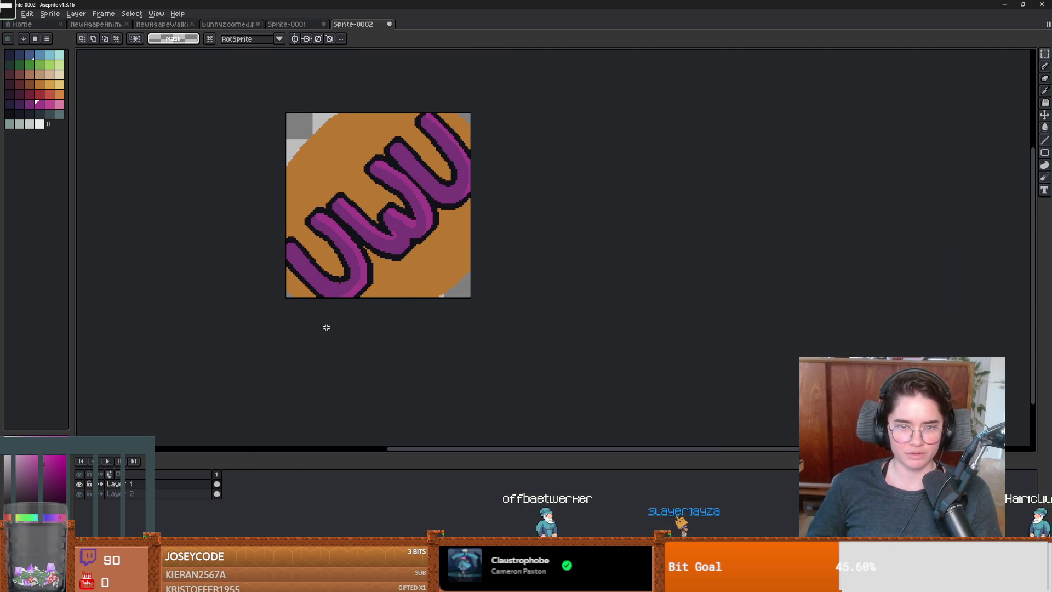
pyautogui.scroll(-1, 405, 244)
pyautogui.scroll(1, 405, 243)
pyautogui.click(77, 494)
pyautogui.scroll(-2, 246, 347)
pyautogui.scroll(1, 254, 348)
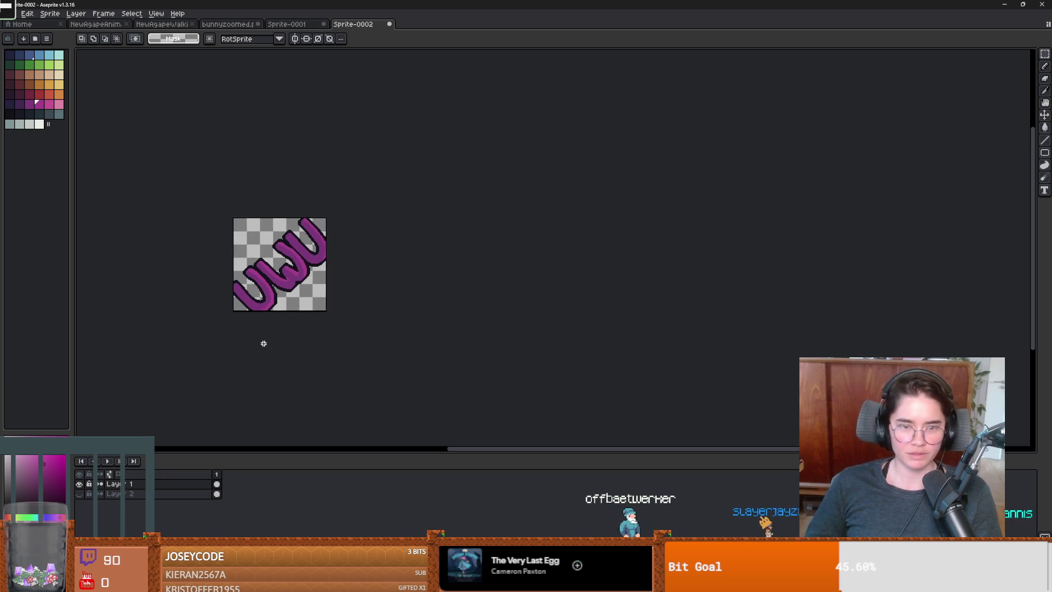
pyautogui.scroll(2, 264, 344)
pyautogui.scroll(1, 321, 263)
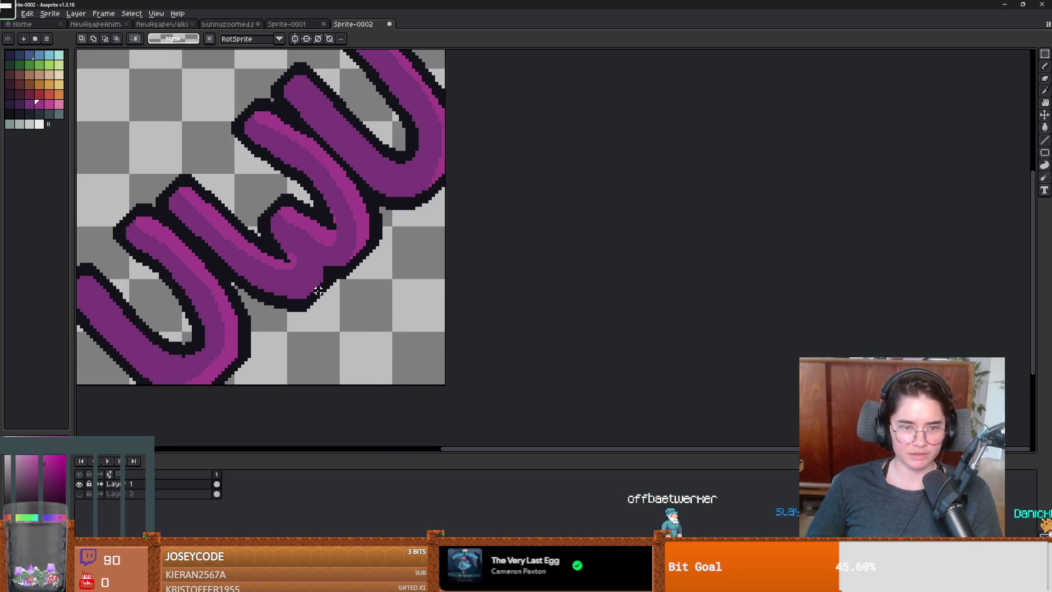
pyautogui.scroll(-3, 318, 290)
pyautogui.scroll(1, 318, 290)
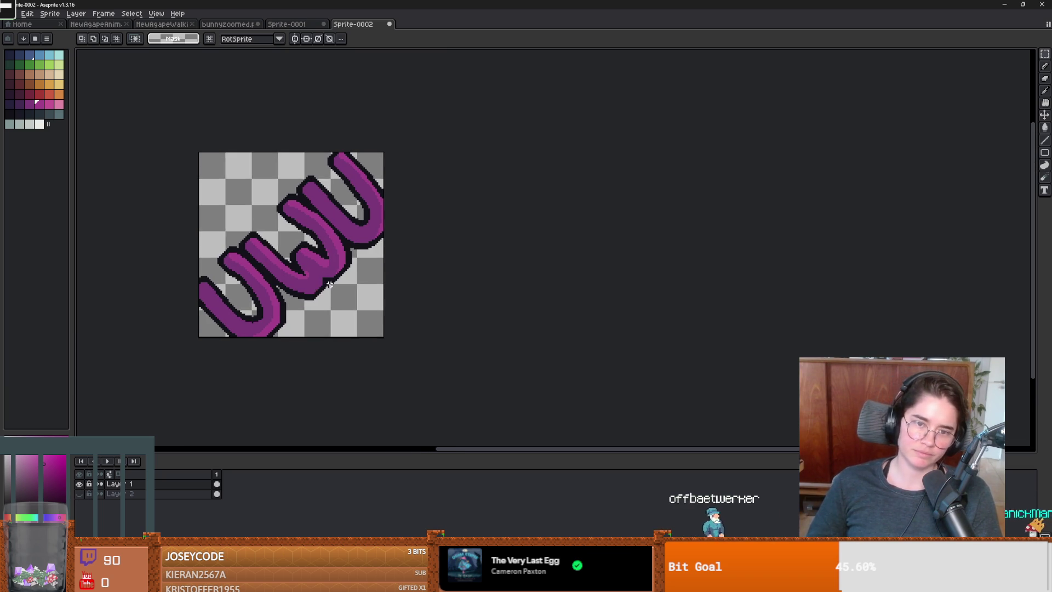
pyautogui.hscroll(-1, 339, 285)
pyautogui.scroll(-1, 364, 282)
pyautogui.scroll(1, 363, 282)
pyautogui.scroll(-1, 363, 282)
pyautogui.scroll(1, 363, 282)
pyautogui.hscroll(-1, 375, 316)
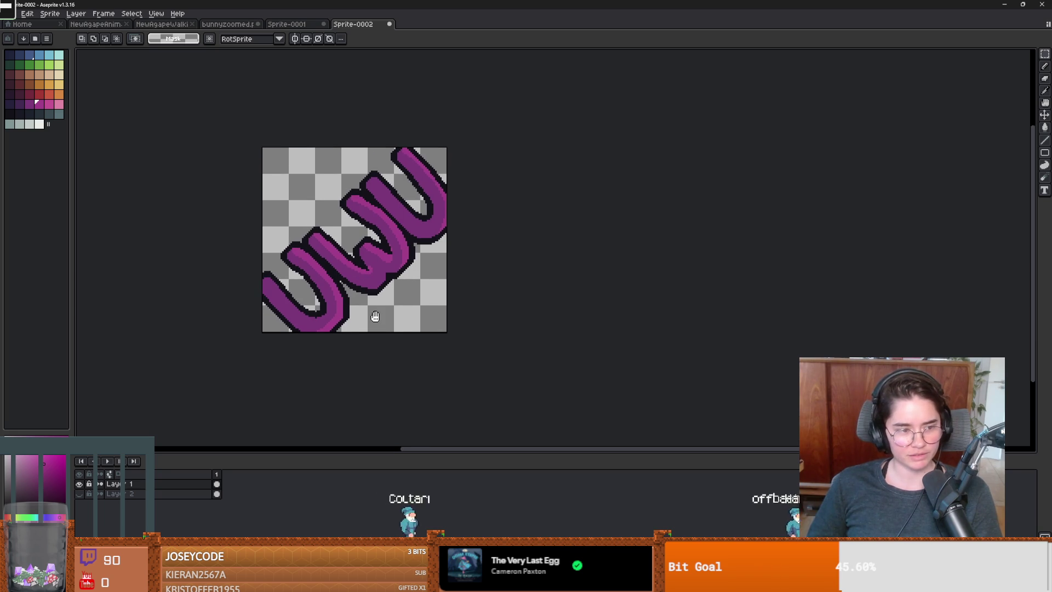
pyautogui.scroll(1, 372, 318)
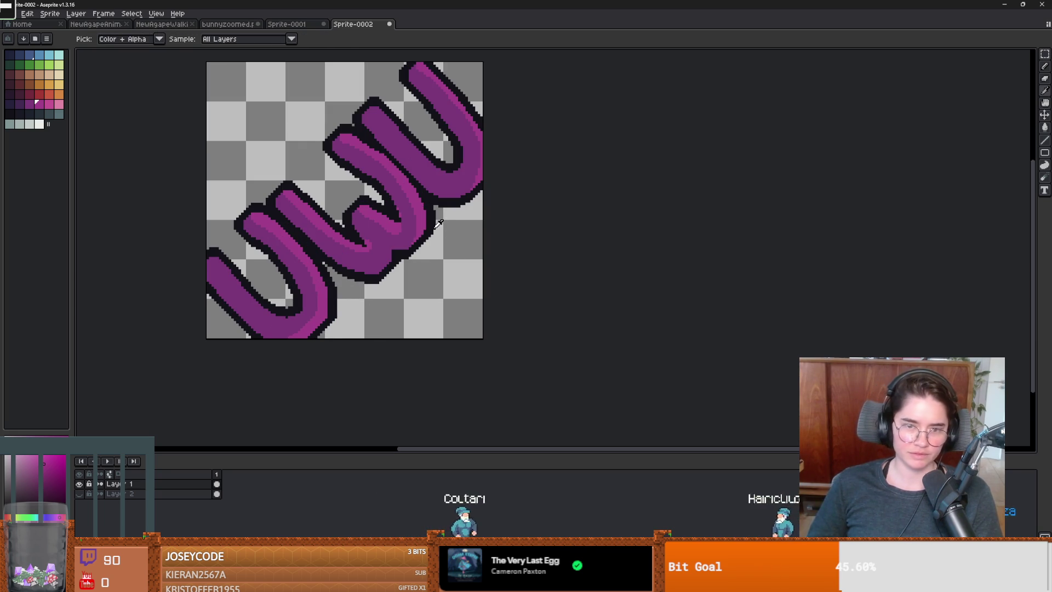
pyautogui.scroll(-1, 434, 241)
pyautogui.scroll(1, 354, 339)
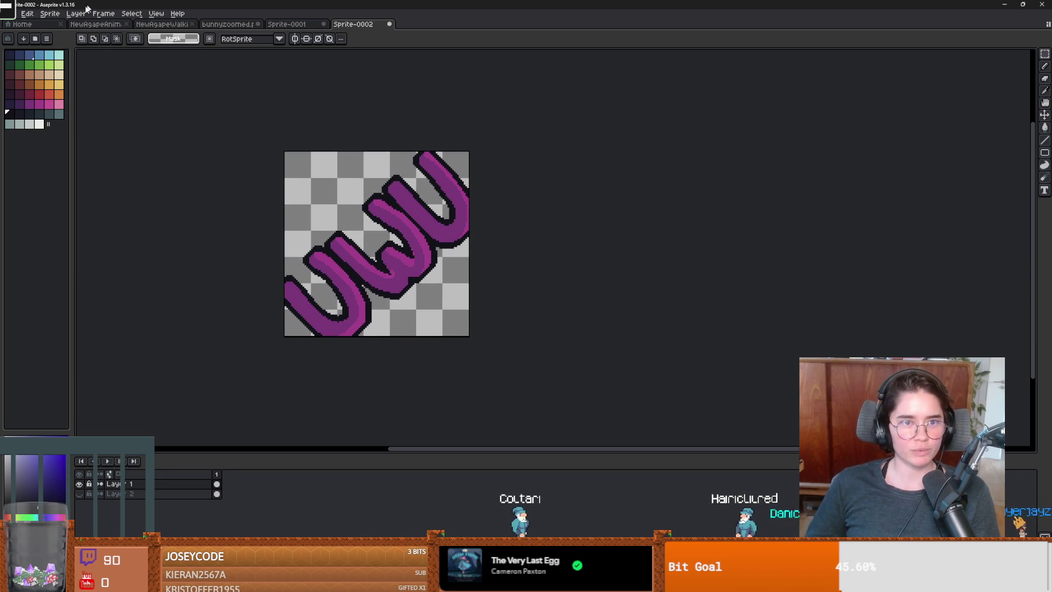
pyautogui.click(13, 15)
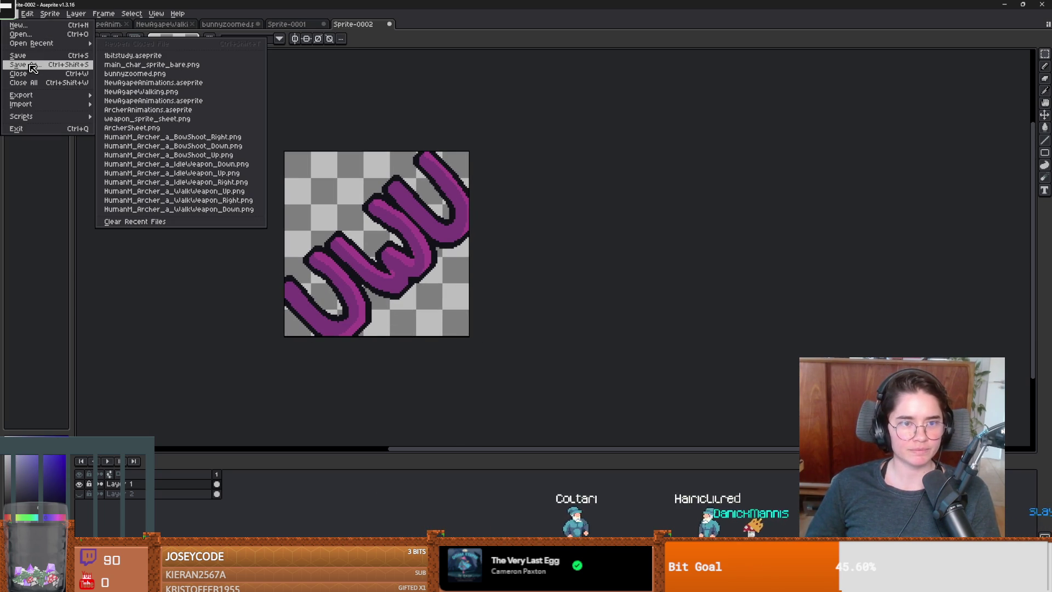
# Use Save As to store the sprite in Desktop > Twitch under the name uwu_emote
pyautogui.click(31, 65)
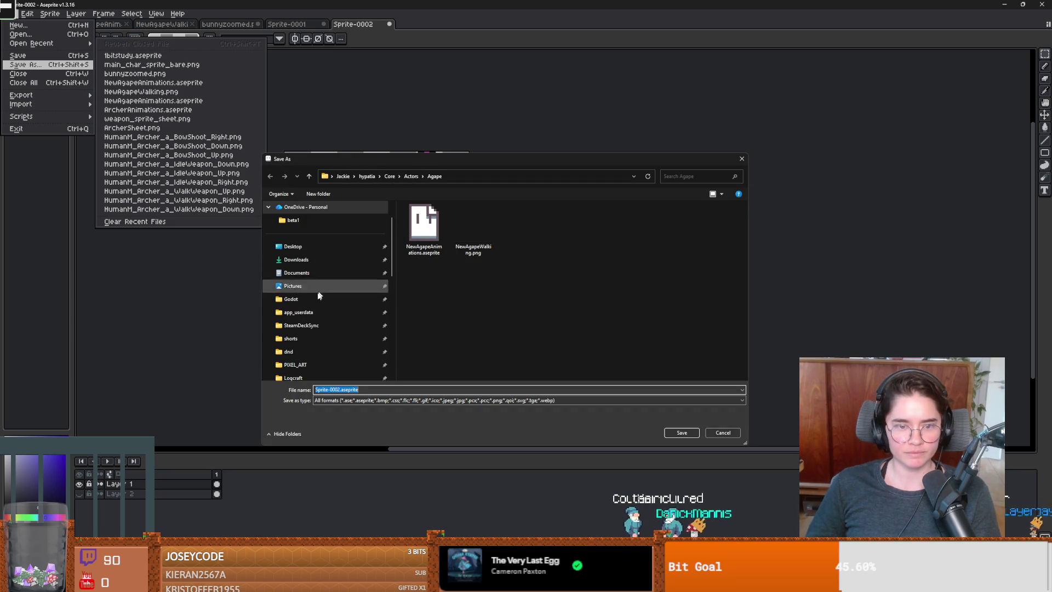
pyautogui.click(300, 246)
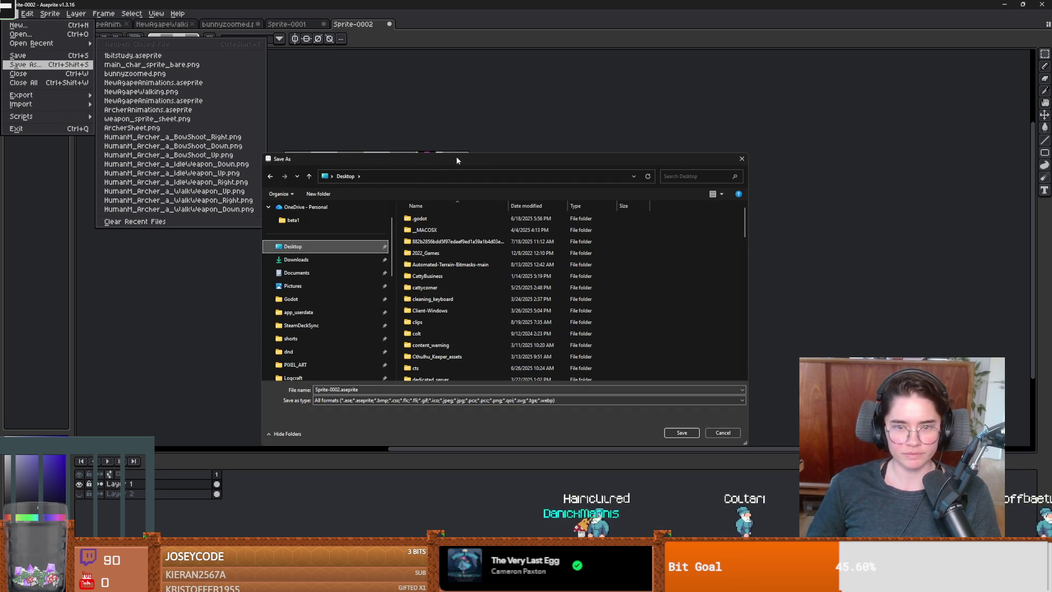
pyautogui.scroll(-10, 433, 315)
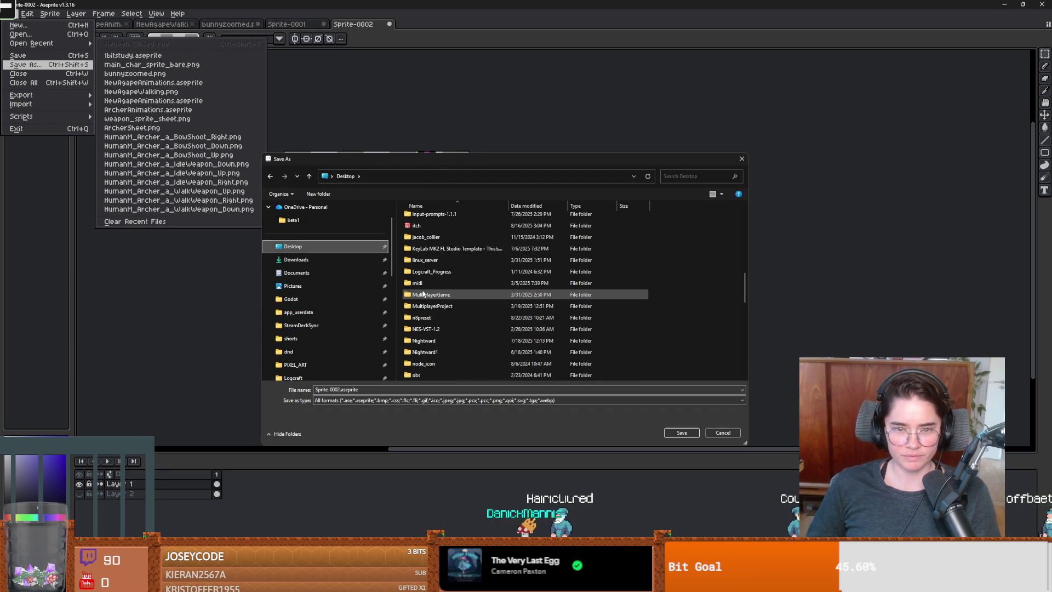
pyautogui.scroll(-4, 423, 282)
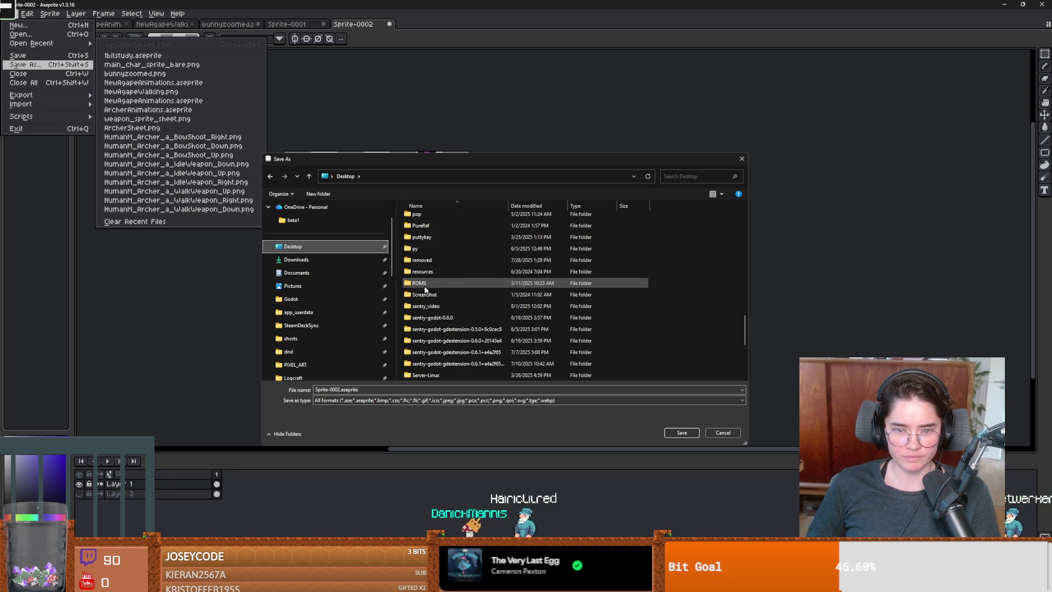
pyautogui.scroll(-6, 424, 307)
pyautogui.doubleClick(425, 318)
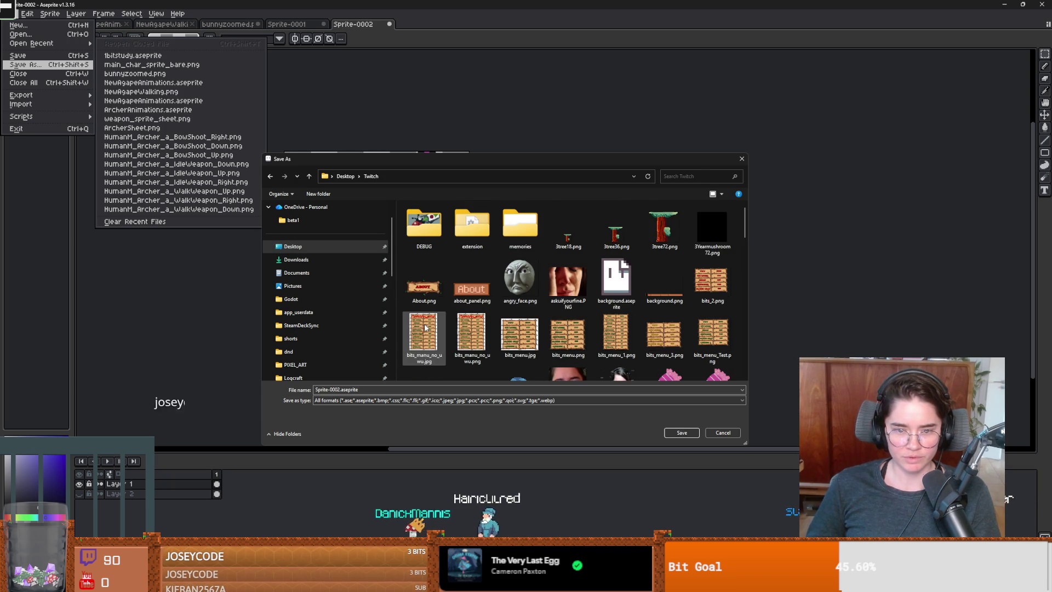
pyautogui.click(424, 389)
pyautogui.write('uwu')
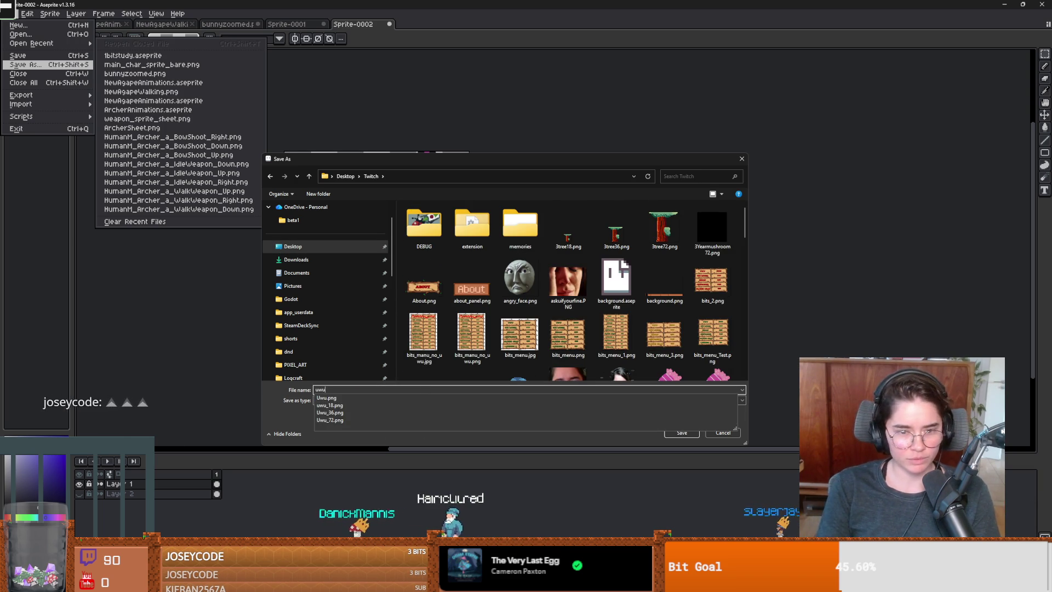
pyautogui.write('_emote')
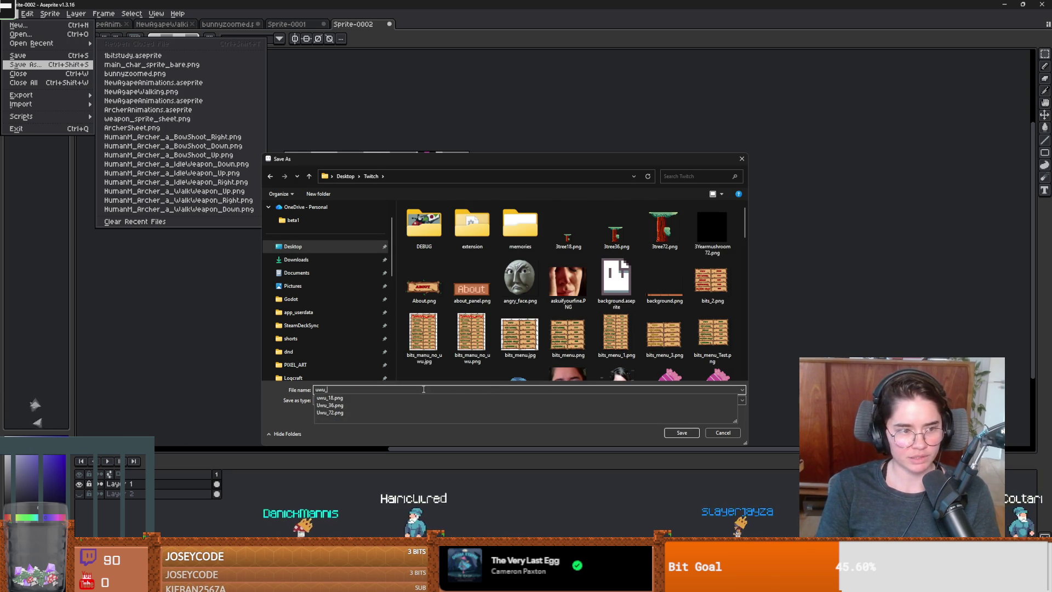
pyautogui.press('Return')
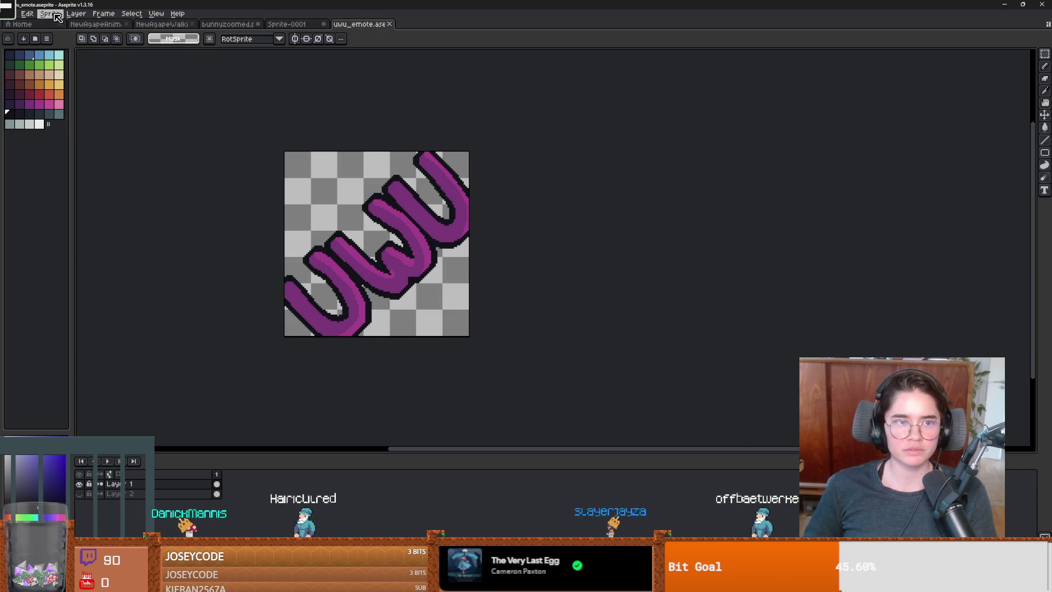
# Save a copy as uwu_emote.png in PNG format, accepting that the layers will be flattened
pyautogui.click(8, 13)
pyautogui.click(25, 64)
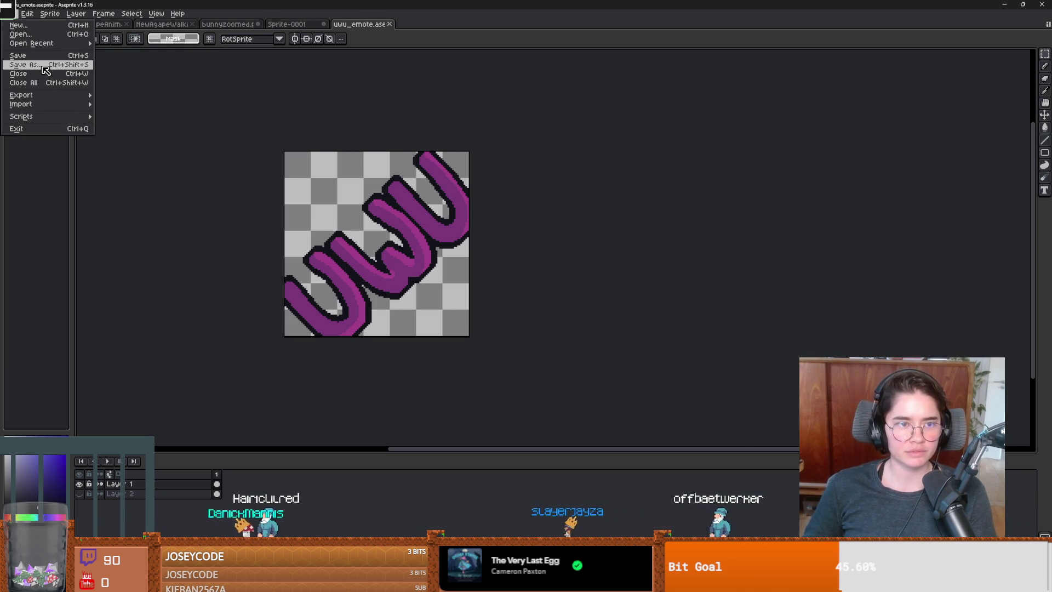
pyautogui.click(337, 400)
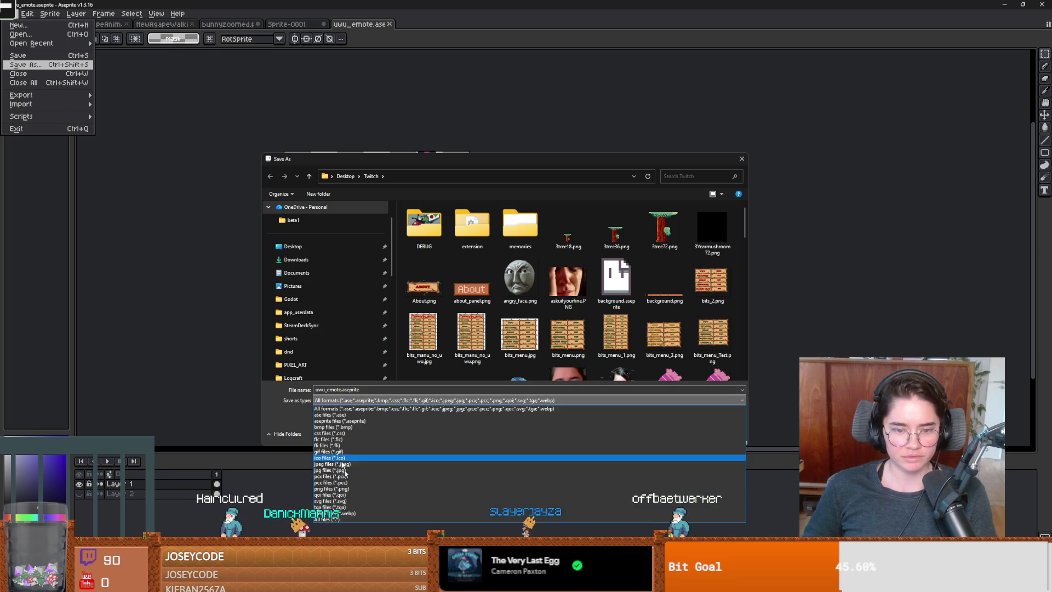
pyautogui.click(548, 491)
pyautogui.click(682, 433)
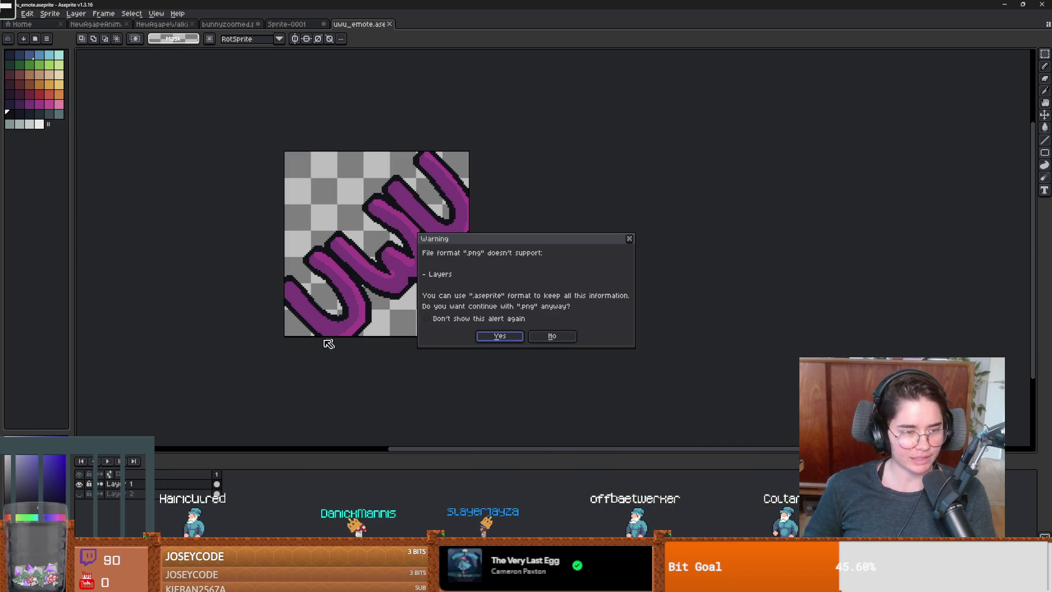
pyautogui.click(513, 338)
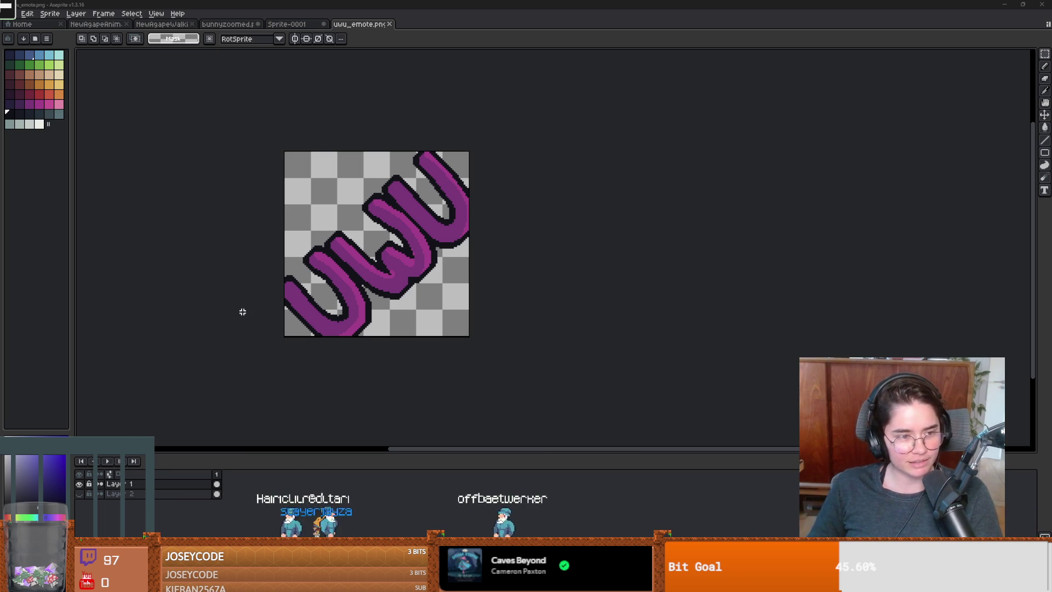
# Show Layer 2 again and erase its orange circle
pyautogui.scroll(1, 382, 331)
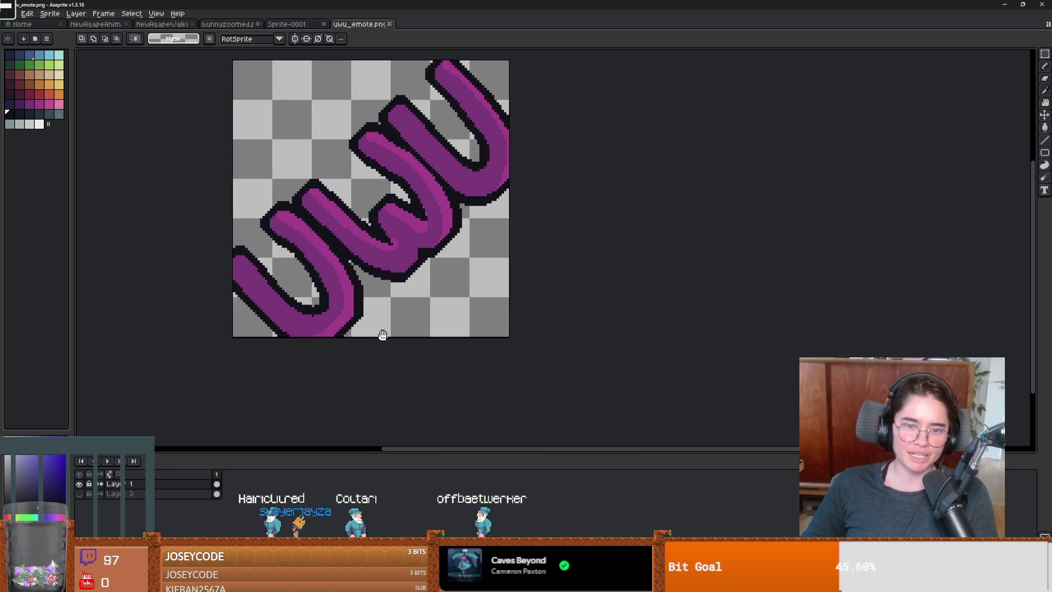
pyautogui.click(79, 493)
pyautogui.press('b')
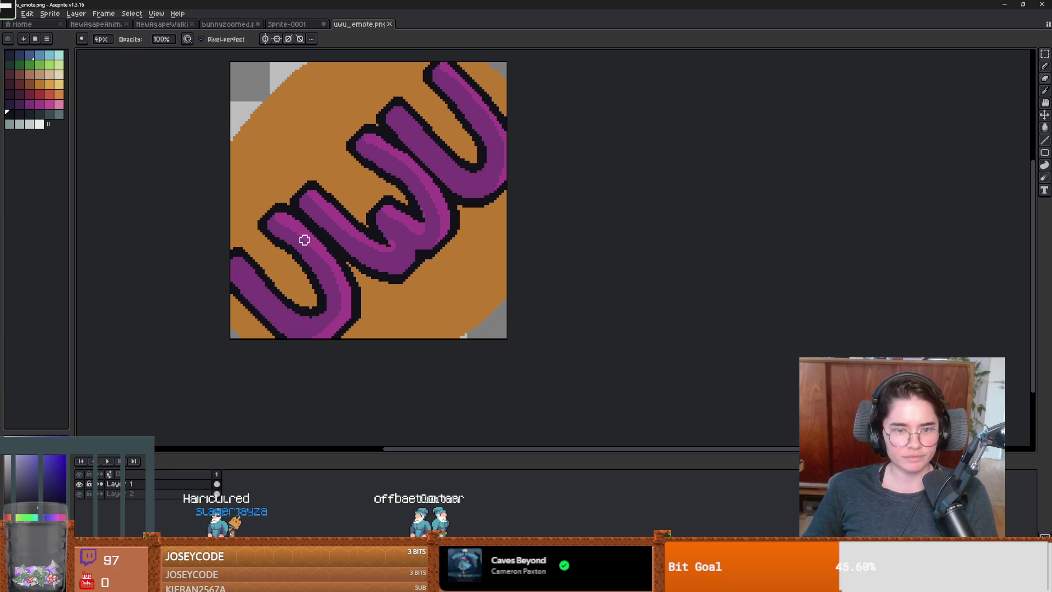
pyautogui.scroll(4, 317, 82)
pyautogui.scroll(1, 362, 68)
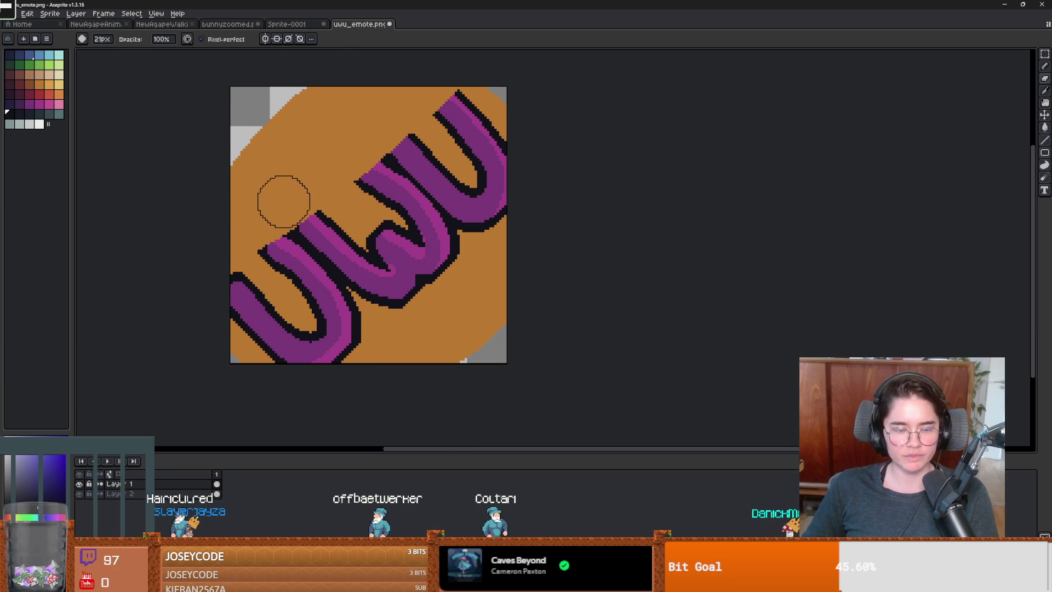
pyautogui.scroll(1, 376, 54)
pyautogui.click(117, 494)
pyautogui.moveTo(216, 431)
pyautogui.mouseDown()
pyautogui.moveTo(232, 355)
pyautogui.moveTo(236, 407)
pyautogui.moveTo(285, 208)
pyautogui.mouseUp()
pyautogui.hscroll(-3, 103, 204)
pyautogui.moveTo(103, 204)
pyautogui.mouseDown()
pyautogui.moveTo(324, 206)
pyautogui.moveTo(376, 228)
pyautogui.mouseUp()
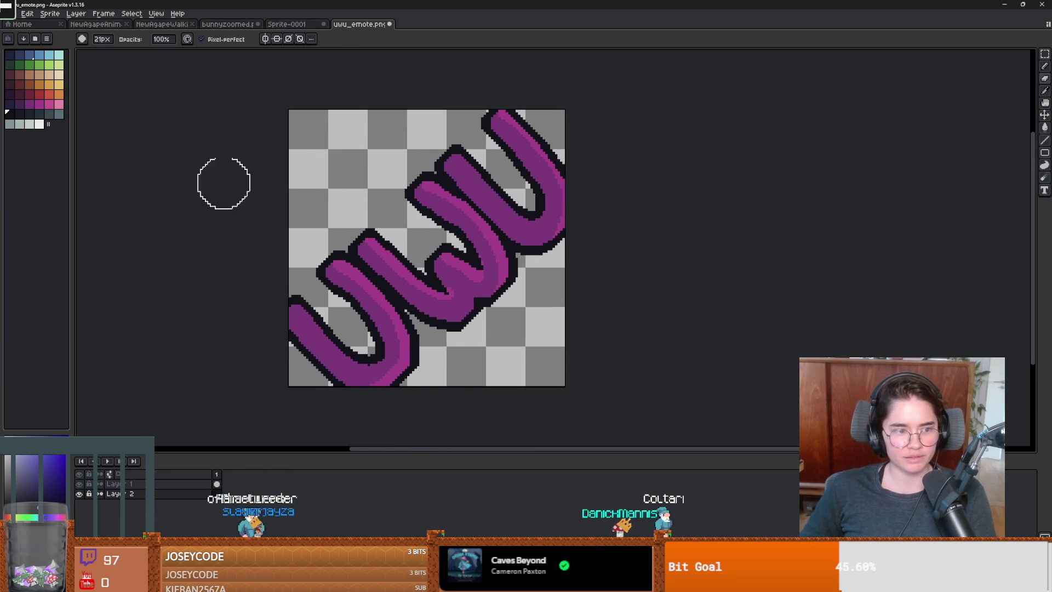
# Paint loose orange blobs with the Pencil behind the UwU lettering on Layer 2
pyautogui.click(59, 84)
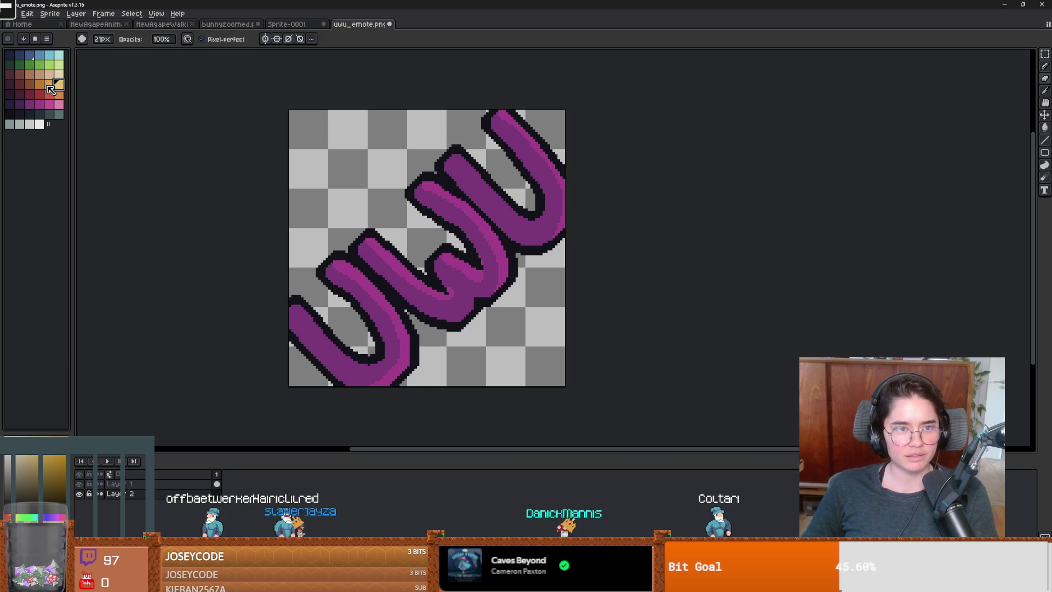
pyautogui.click(48, 85)
pyautogui.press('b')
pyautogui.moveTo(282, 237); pyautogui.dragTo(450, 217)
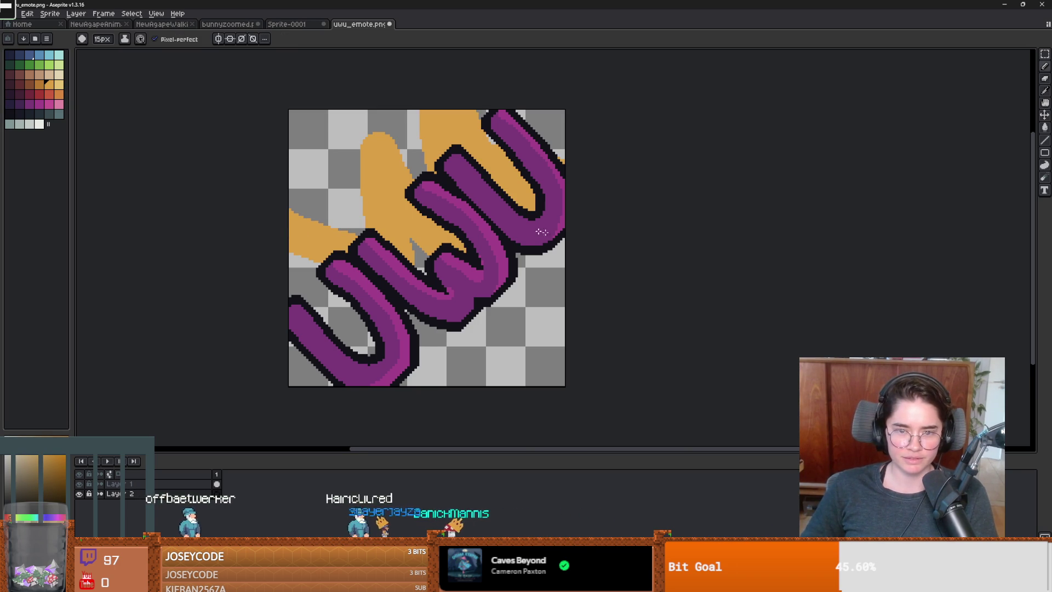
pyautogui.moveTo(493, 264); pyautogui.dragTo(530, 337)
pyautogui.moveTo(445, 328); pyautogui.dragTo(451, 343)
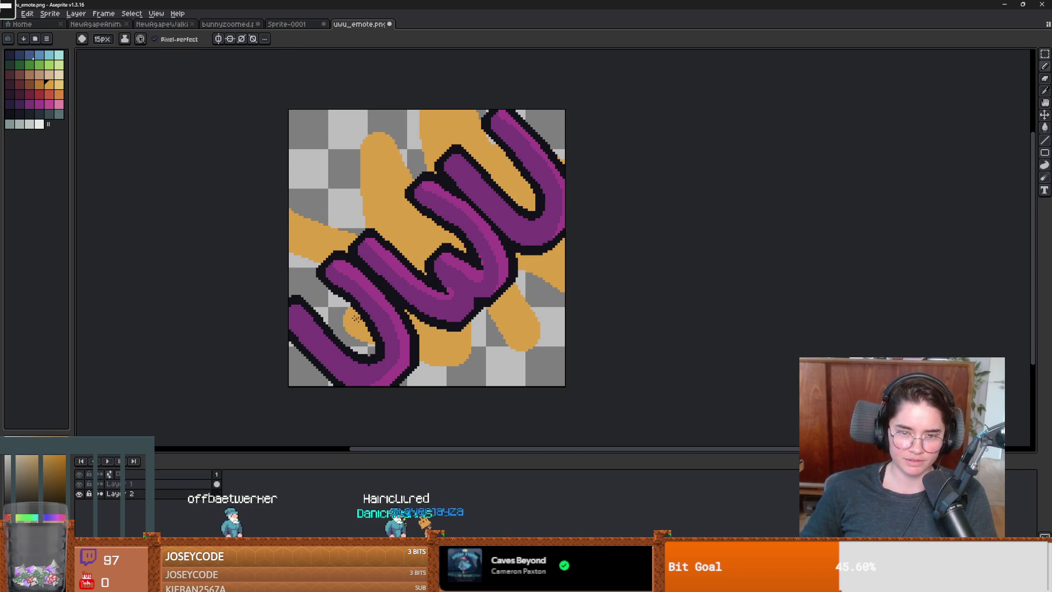
pyautogui.moveTo(296, 265); pyautogui.dragTo(340, 299)
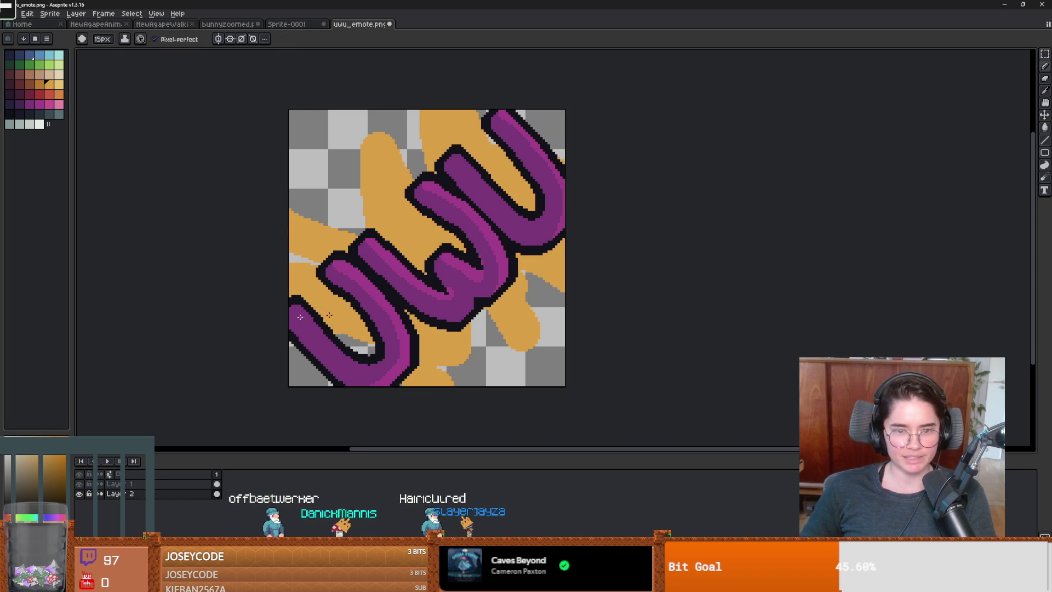
pyautogui.moveTo(328, 224)
pyautogui.mouseDown()
pyautogui.moveTo(392, 139)
pyautogui.moveTo(420, 148)
pyautogui.mouseUp()
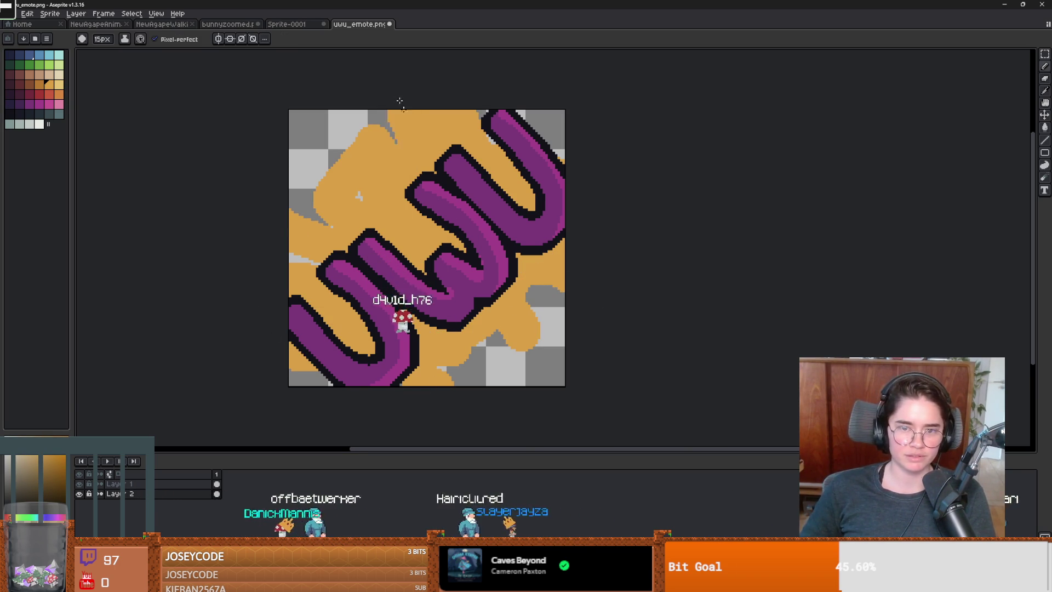
pyautogui.scroll(-3, 417, 272)
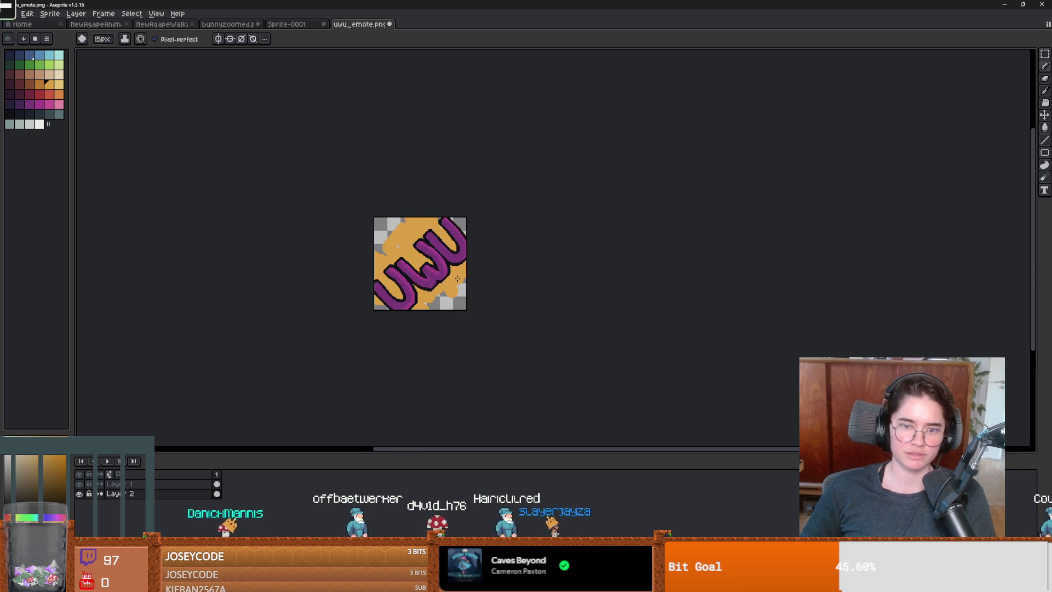
pyautogui.scroll(3, 457, 279)
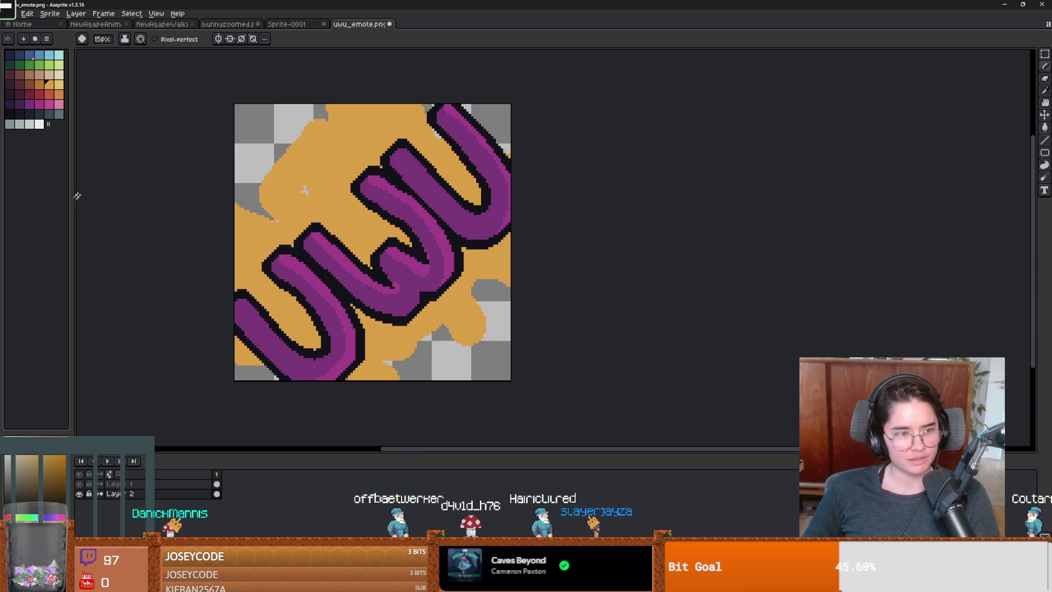
pyautogui.click(27, 14)
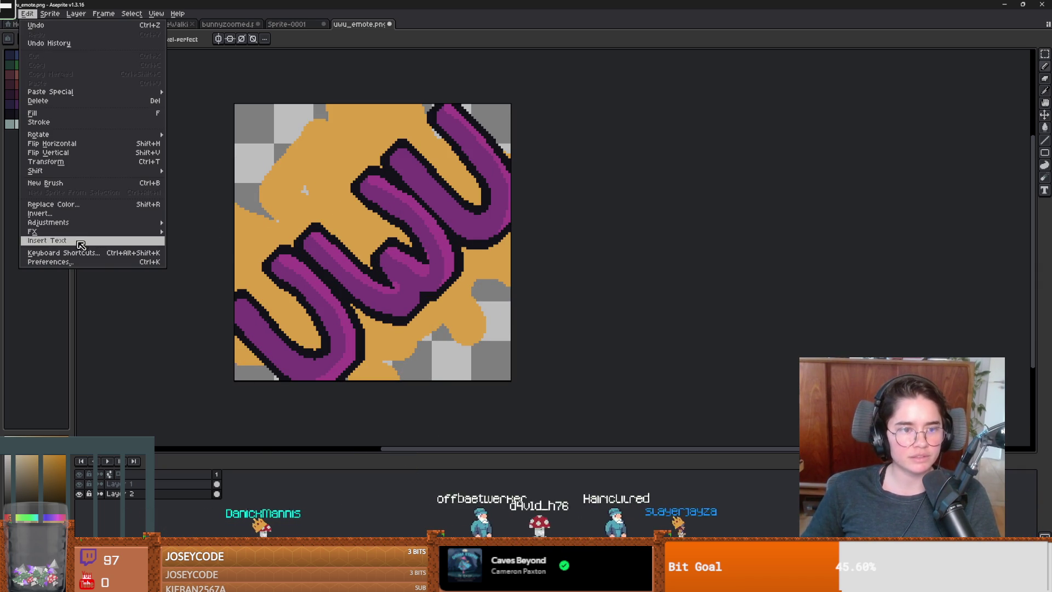
# Cancel the Outline effect, then erase and repaint the upper-left of the orange background
pyautogui.moveTo(82, 230)
pyautogui.click(184, 232)
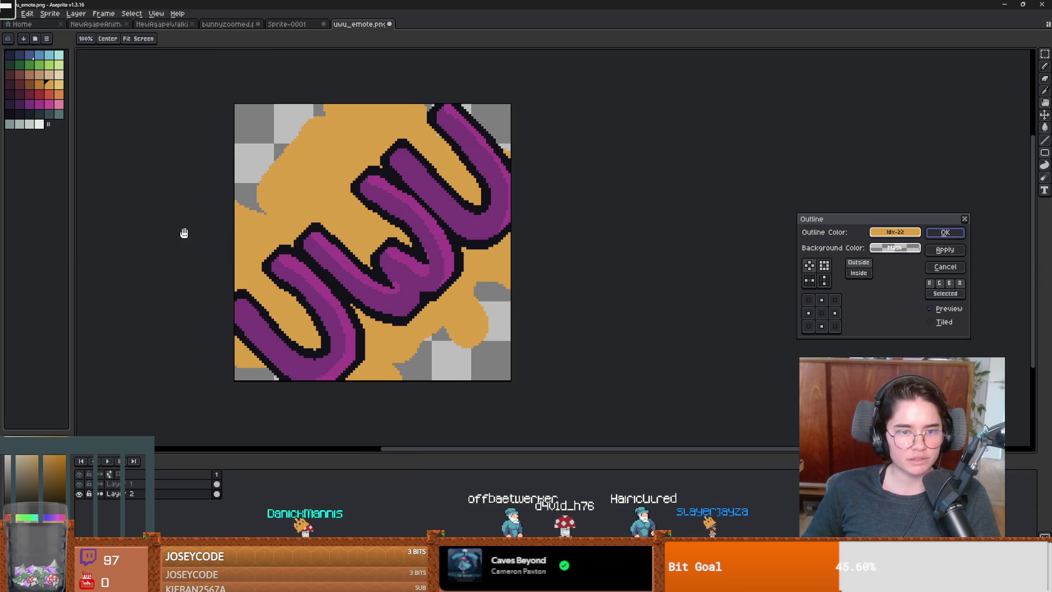
pyautogui.click(963, 220)
pyautogui.press('e')
pyautogui.moveTo(305, 159)
pyautogui.mouseDown()
pyautogui.moveTo(297, 99)
pyautogui.moveTo(321, 192)
pyautogui.moveTo(259, 170)
pyautogui.mouseUp()
pyautogui.press('b')
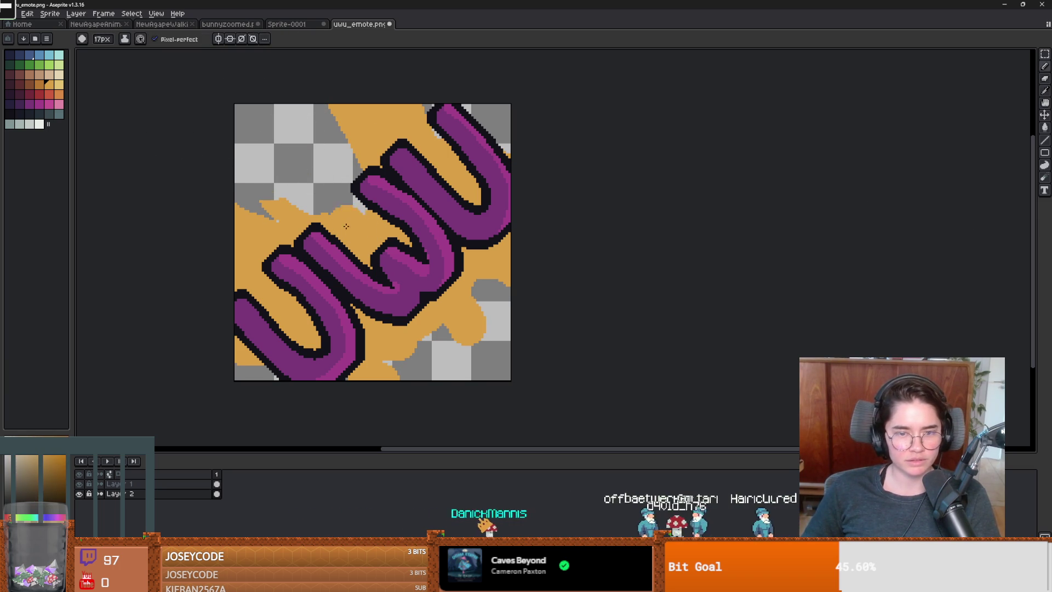
pyautogui.moveTo(246, 208); pyautogui.dragTo(351, 158)
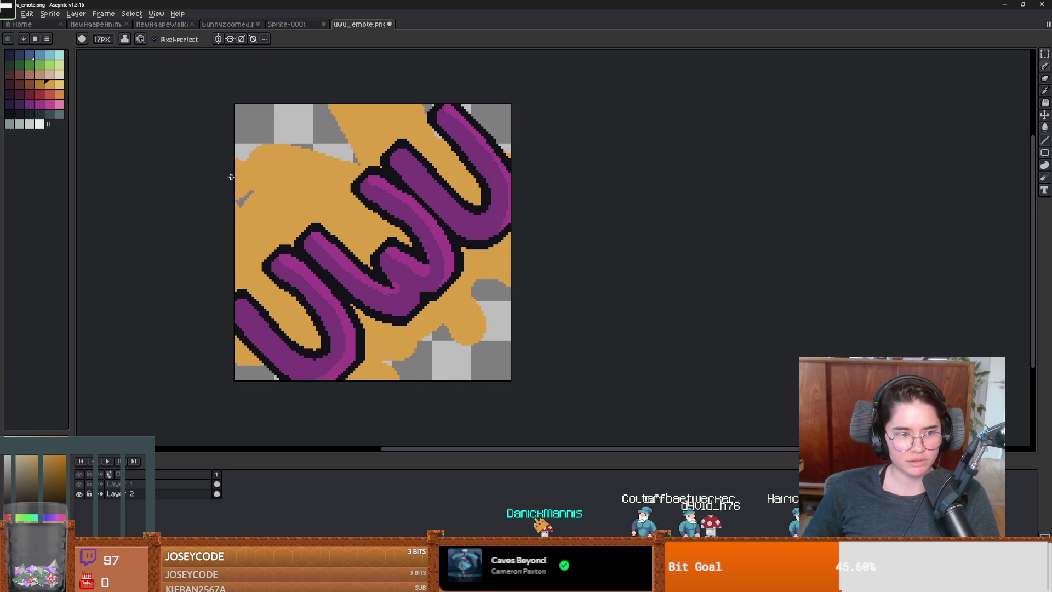
# Open the Convolution Matrix filter and preview options like edges-find-vertical and misc-texturize
pyautogui.hotkey('ctrl', 'e')
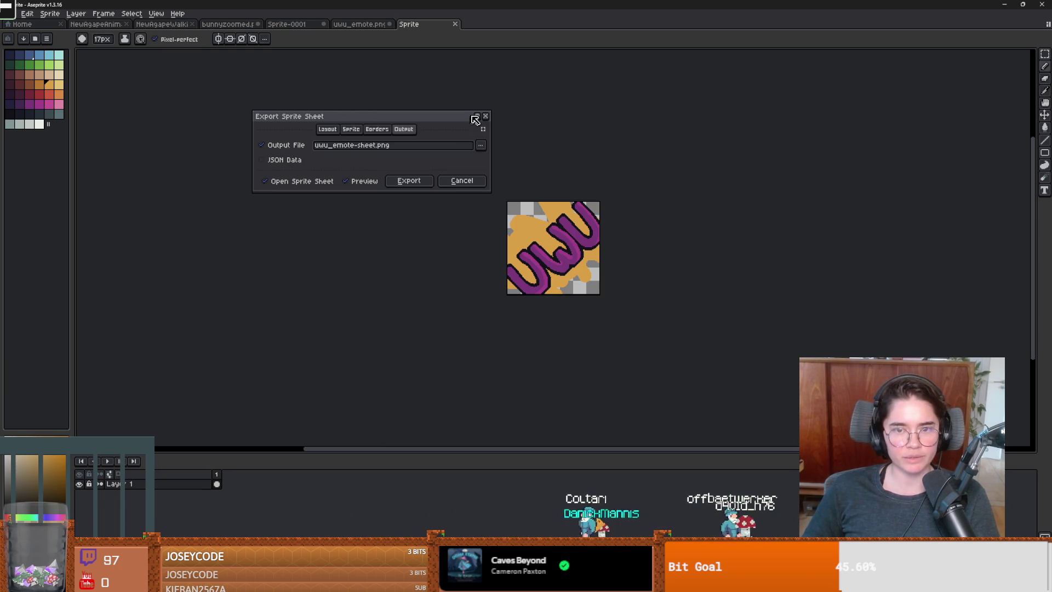
pyautogui.press('Escape')
pyautogui.press('F9')
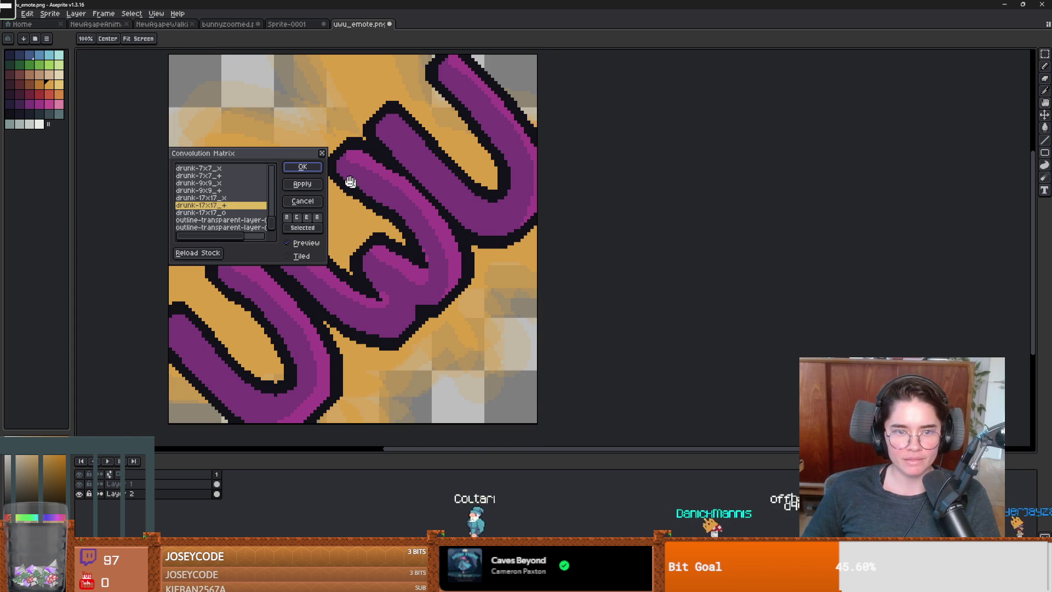
pyautogui.moveTo(268, 157); pyautogui.dragTo(728, 159)
pyautogui.click(690, 194)
pyautogui.press('Home')
pyautogui.press('Down')
pyautogui.press('Down')
pyautogui.press('Down')
pyautogui.scroll(-1, 690, 234)
pyautogui.scroll(-3, 691, 235)
pyautogui.click(690, 210)
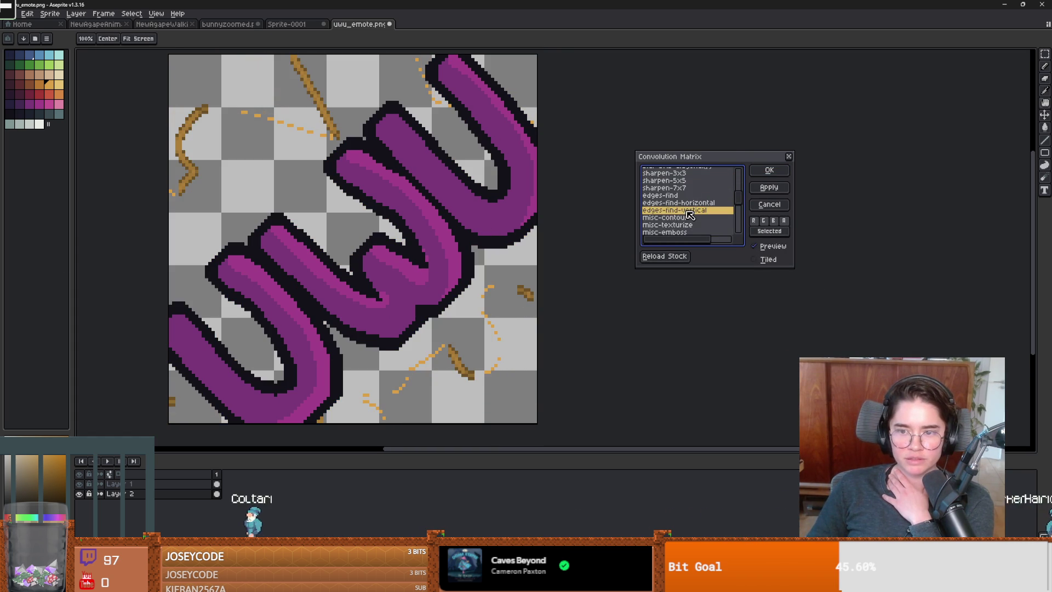
pyautogui.click(673, 226)
# Apply the drunk-9x9_+ convolution filter to the orange background
pyautogui.scroll(-2, 685, 239)
pyautogui.click(679, 176)
pyautogui.click(679, 206)
pyautogui.click(681, 228)
pyautogui.scroll(-2, 682, 230)
pyautogui.scroll(-1, 682, 230)
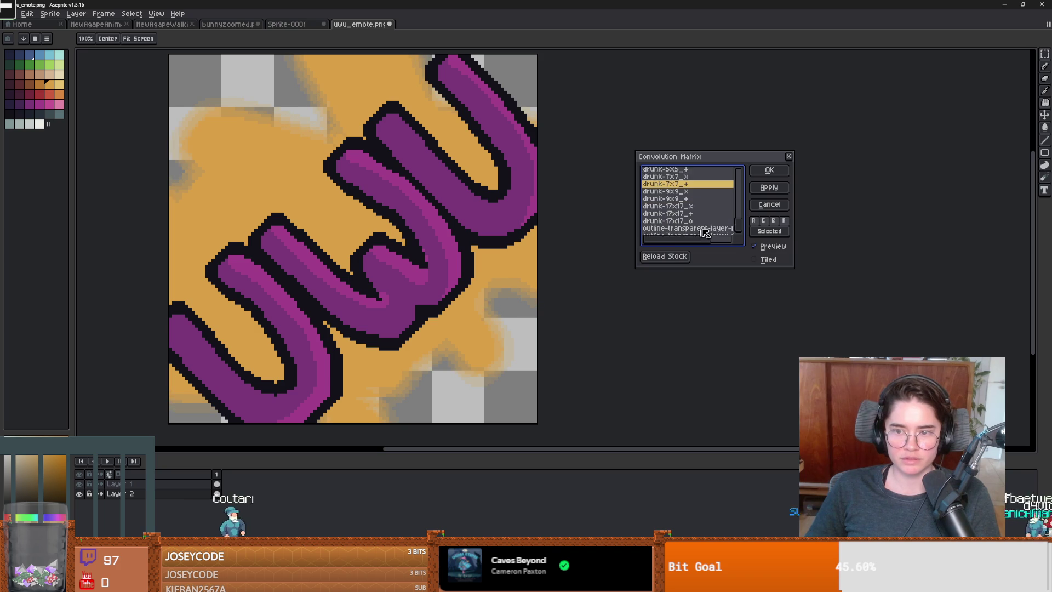
pyautogui.click(685, 227)
pyautogui.scroll(5, 687, 219)
pyautogui.click(769, 169)
# Erase all of the existing orange background
pyautogui.press('w')
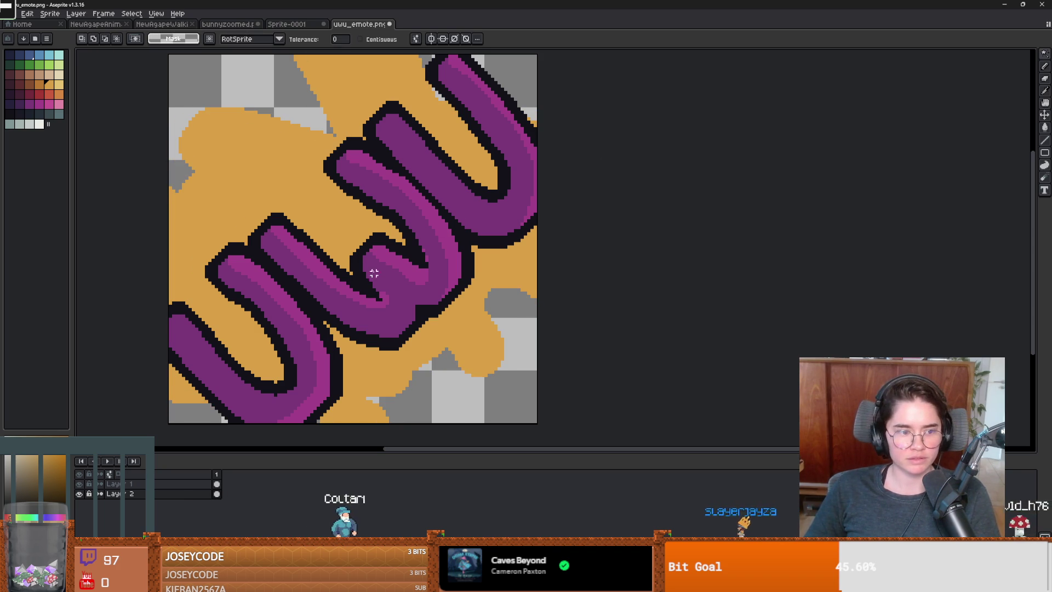
pyautogui.press('b')
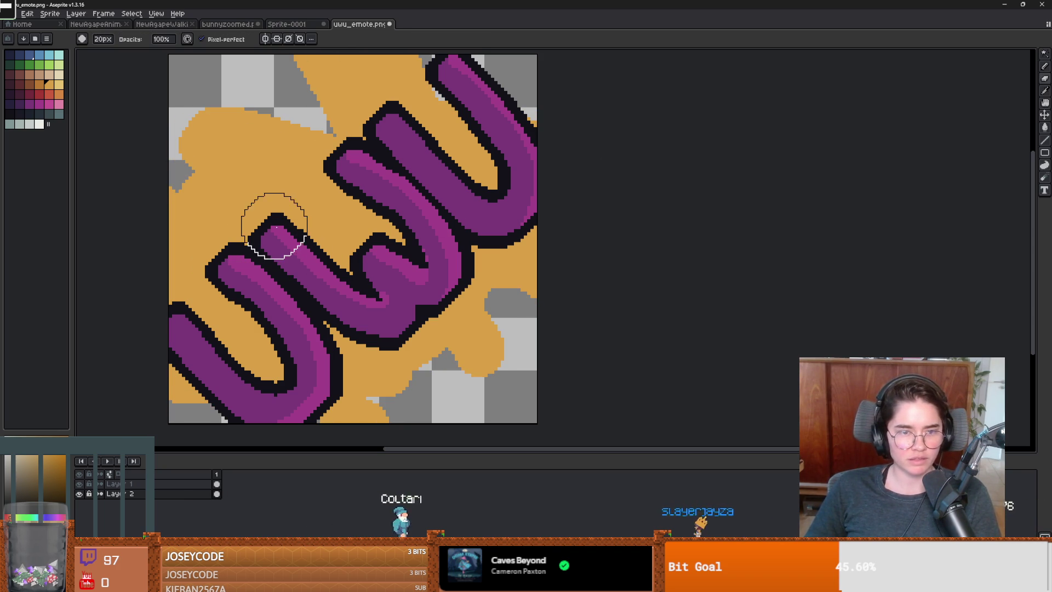
pyautogui.moveTo(434, 146); pyautogui.dragTo(117, 94)
pyautogui.hscroll(-3, 383, 236)
pyautogui.moveTo(559, 252); pyautogui.dragTo(669, 310)
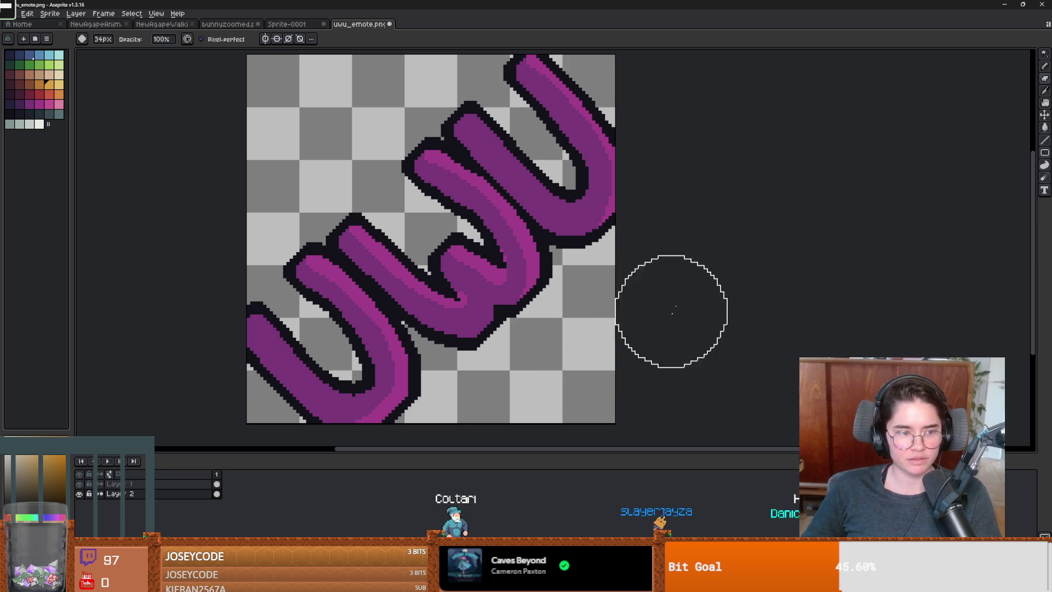
pyautogui.hscroll(-2, 140, 131)
# Draw a 1-pixel orange zigzag starburst outline around the lettering
pyautogui.click(54, 83)
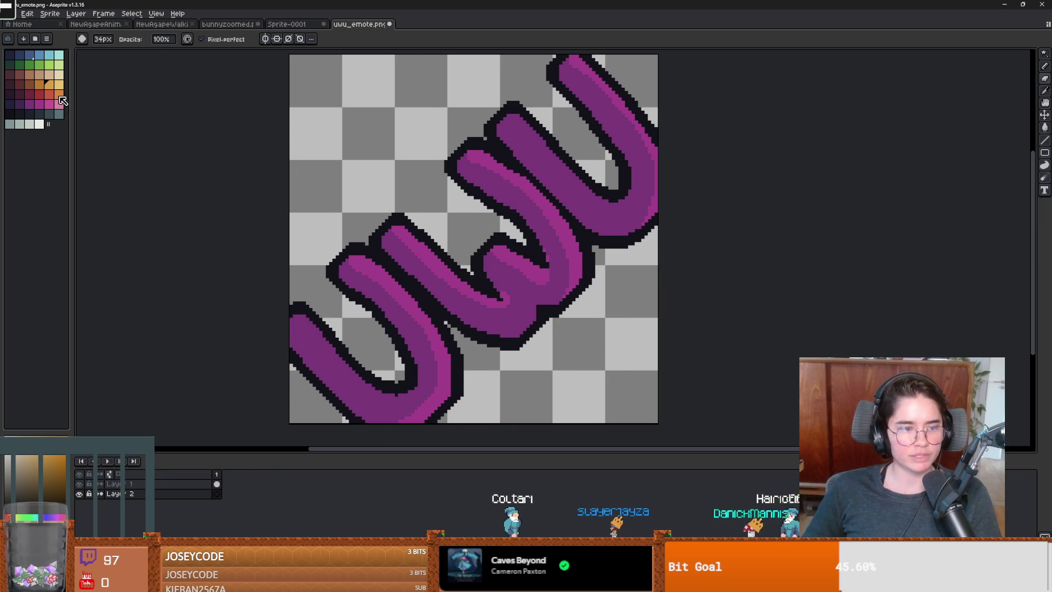
pyautogui.press('b')
pyautogui.press('-')
pyautogui.press('-')
pyautogui.press('-')
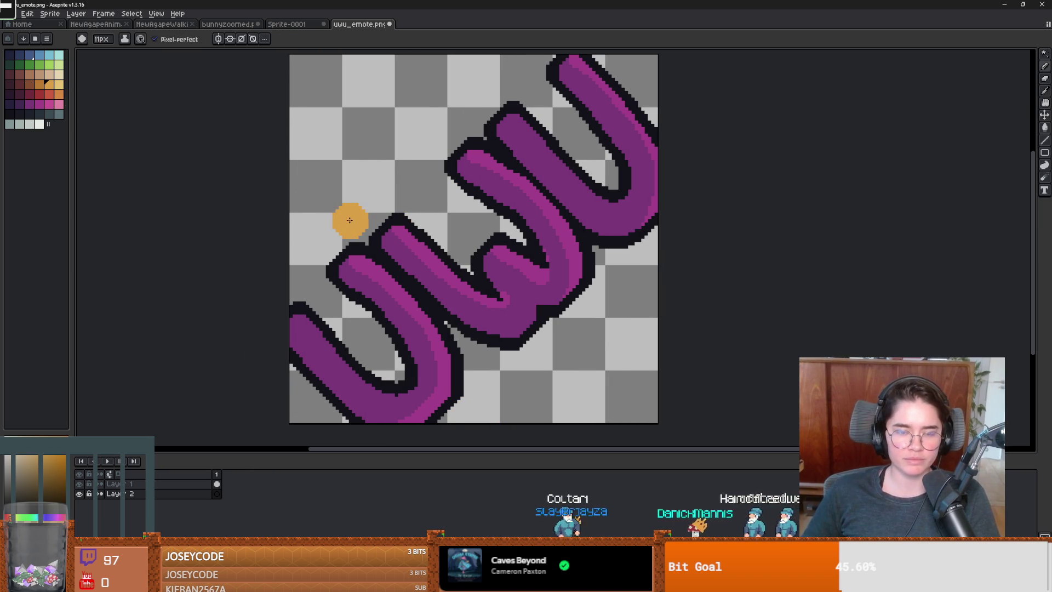
pyautogui.press('-')
pyautogui.moveTo(290, 247); pyautogui.dragTo(330, 129)
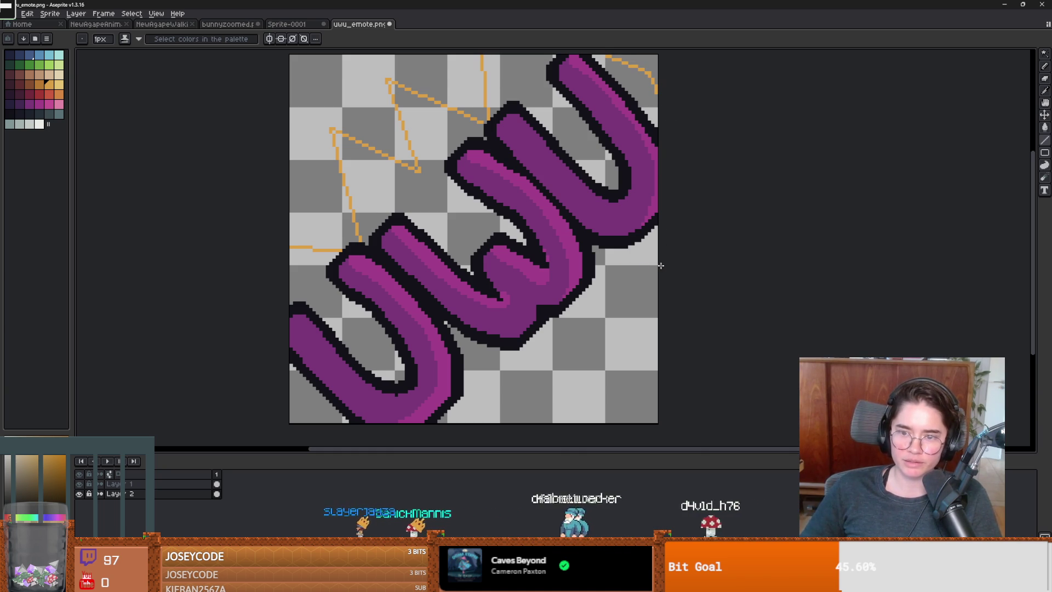
pyautogui.moveTo(657, 253)
pyautogui.mouseDown()
pyautogui.moveTo(640, 327)
pyautogui.moveTo(608, 298)
pyautogui.moveTo(638, 387)
pyautogui.mouseUp()
pyautogui.moveTo(495, 385); pyautogui.dragTo(469, 430)
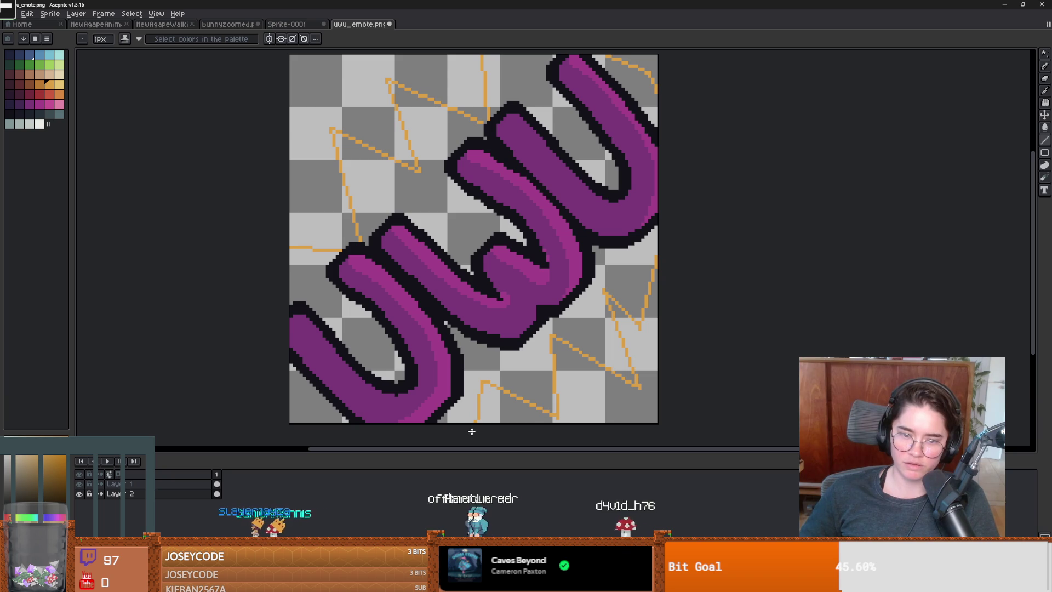
# Fill the starburst shape with orange using the Paint Bucket
pyautogui.press('g')
pyautogui.click(352, 322)
pyautogui.scroll(-3, 444, 332)
pyautogui.scroll(3, 446, 332)
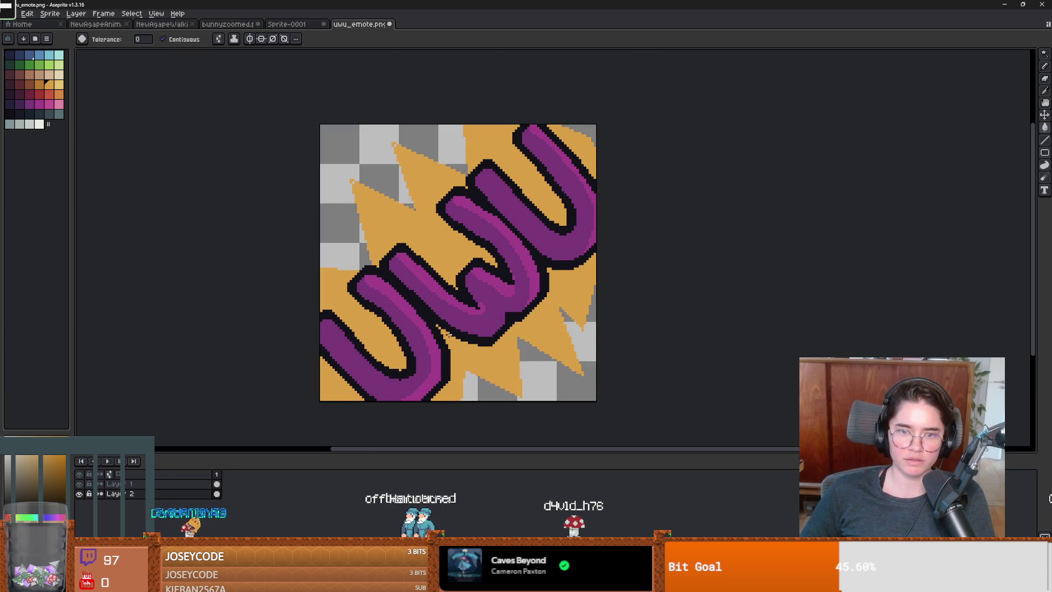
# Select the orange starburst area with the Magic Wand
pyautogui.hotkey('ctrl', 'a')
pyautogui.hotkey('ctrl', 'z')
pyautogui.press('b')
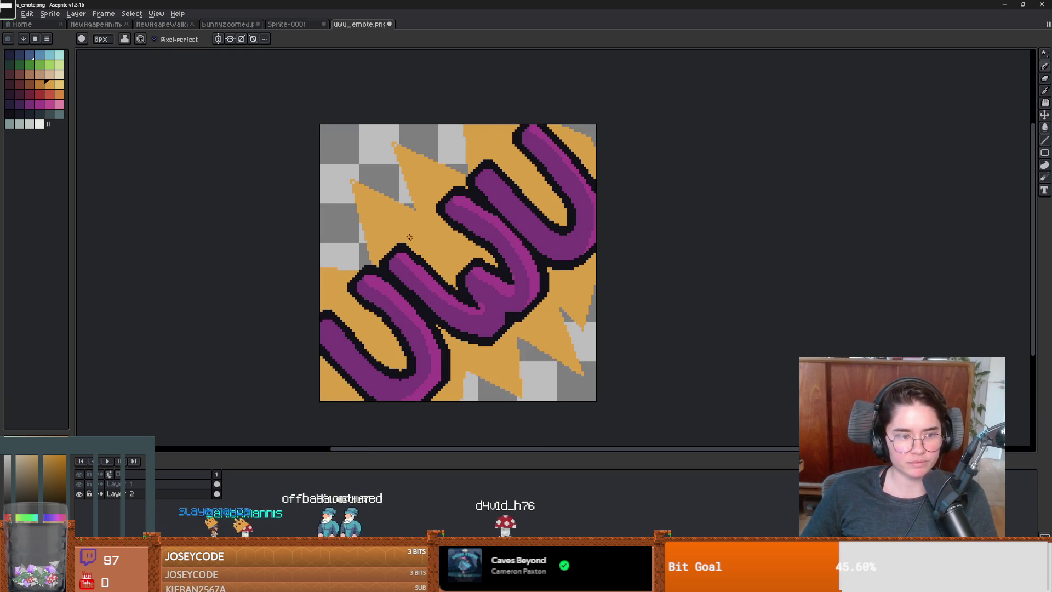
pyautogui.press('w')
pyautogui.click(409, 249)
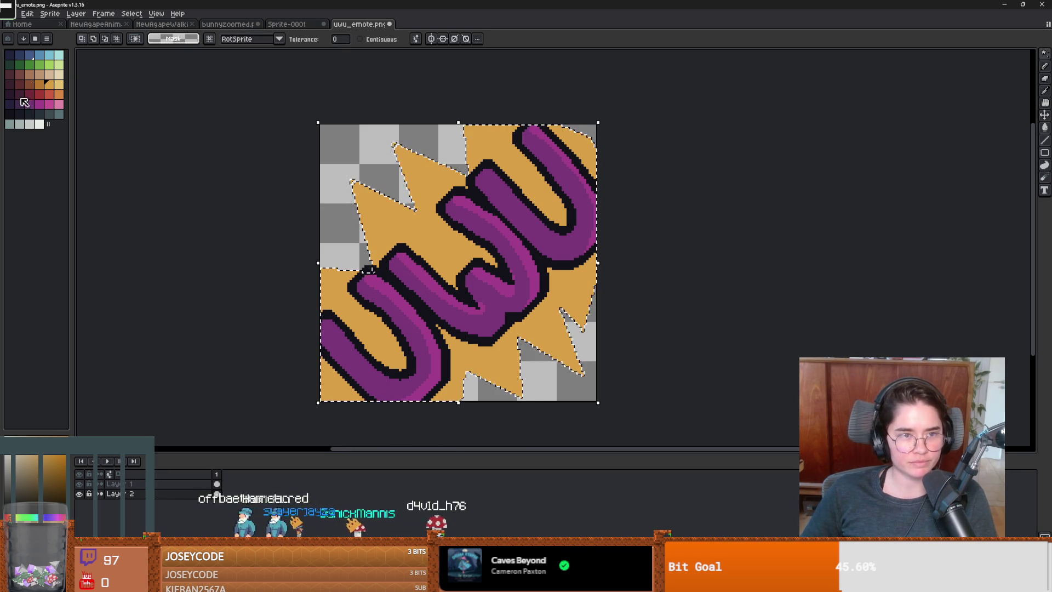
# Paint light-orange highlights along the upper and lower-right edges of the star points
pyautogui.press('b')
pyautogui.keyDown('alt'); pyautogui.click(399, 206); pyautogui.keyUp('alt')
pyautogui.moveTo(400, 207)
pyautogui.mouseDown()
pyautogui.moveTo(362, 189)
pyautogui.moveTo(411, 210)
pyautogui.moveTo(397, 148)
pyautogui.moveTo(471, 165)
pyautogui.mouseUp()
pyautogui.moveTo(395, 145); pyautogui.dragTo(465, 172)
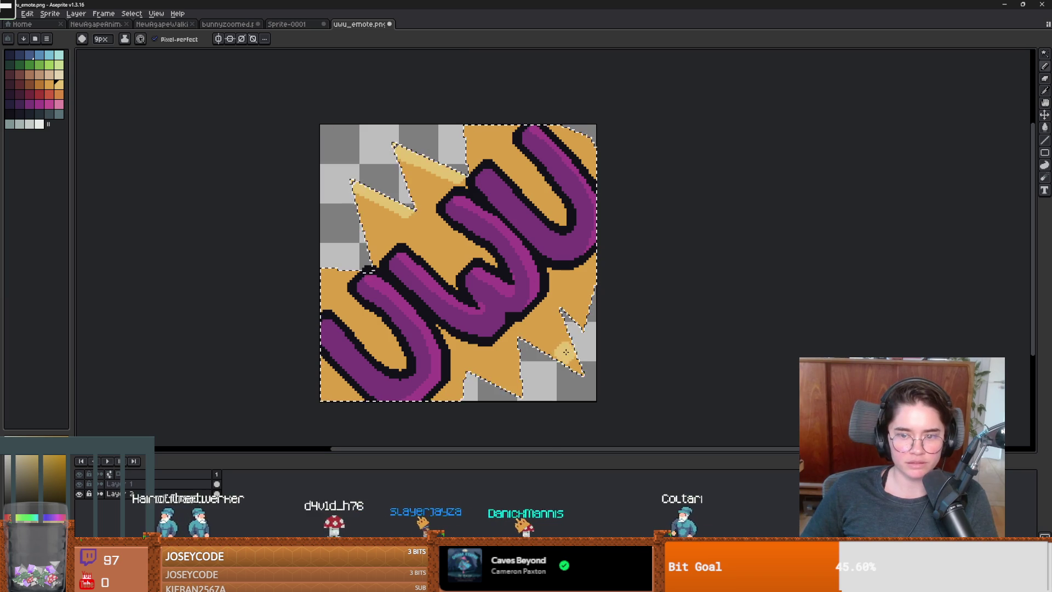
pyautogui.moveTo(527, 338); pyautogui.dragTo(518, 389)
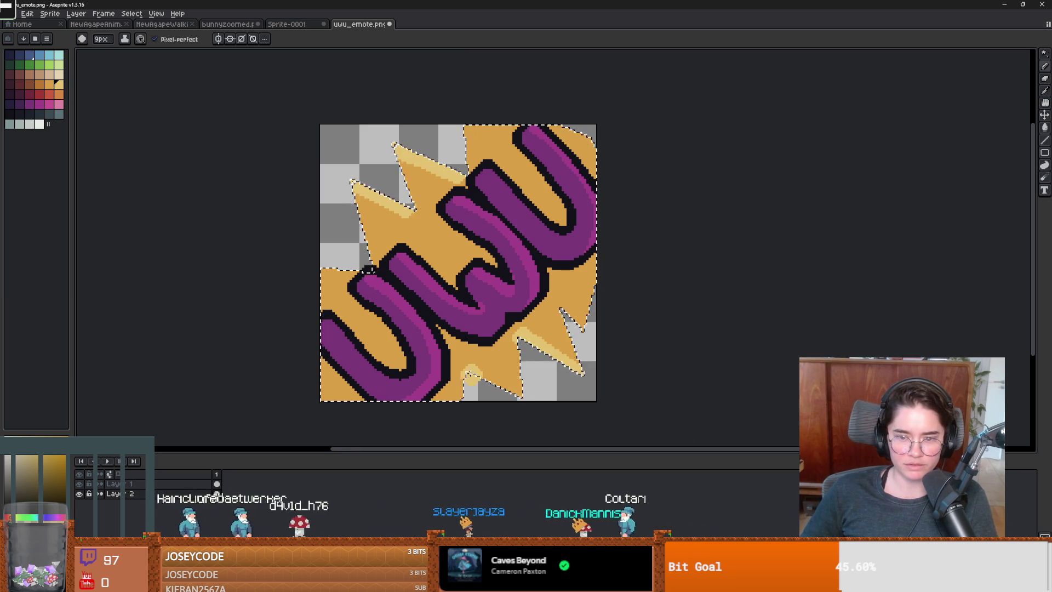
pyautogui.scroll(-3, 590, 394)
pyautogui.scroll(2, 569, 381)
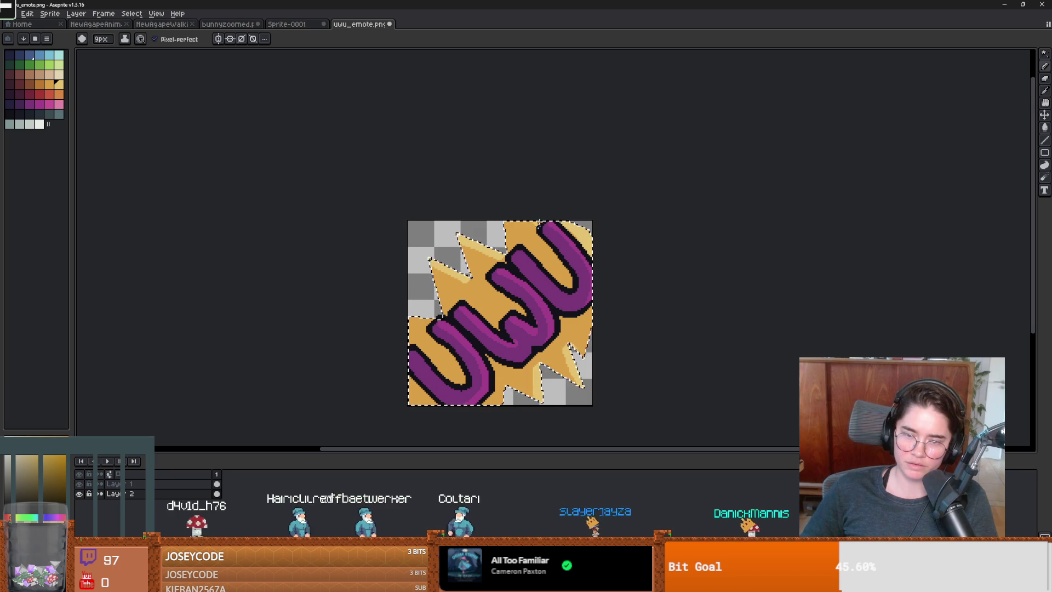
pyautogui.scroll(1, 422, 359)
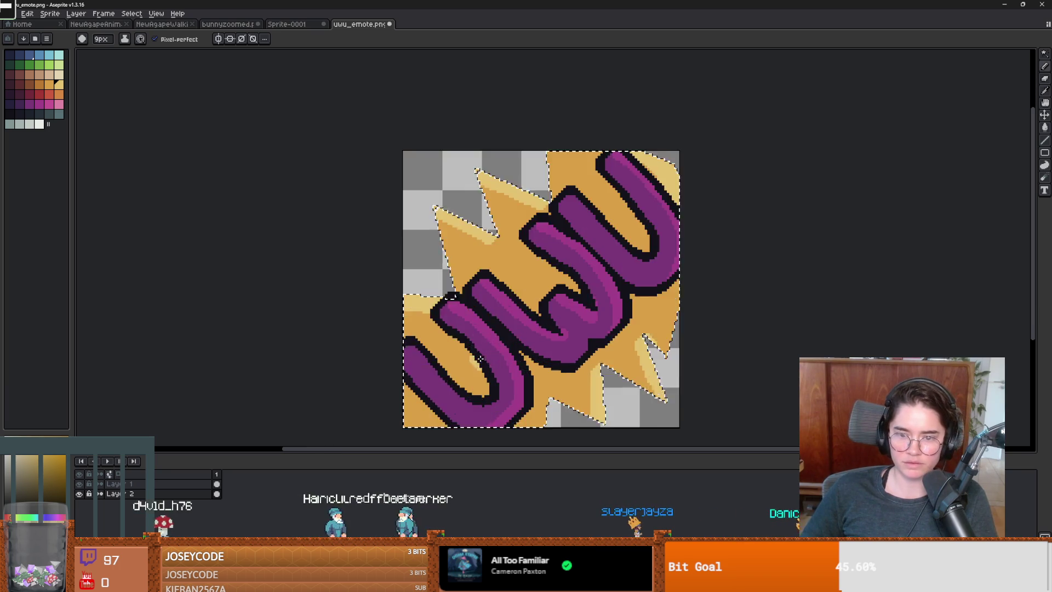
pyautogui.scroll(-1, 516, 362)
# Deselect with Ctrl+D to clear the selection
pyautogui.press('m')
pyautogui.hotkey('ctrl', 'd')
pyautogui.scroll(-3, 625, 404)
pyautogui.scroll(5, 625, 404)
pyautogui.scroll(-1, 556, 373)
pyautogui.scroll(1, 556, 373)
pyautogui.scroll(-1, 558, 372)
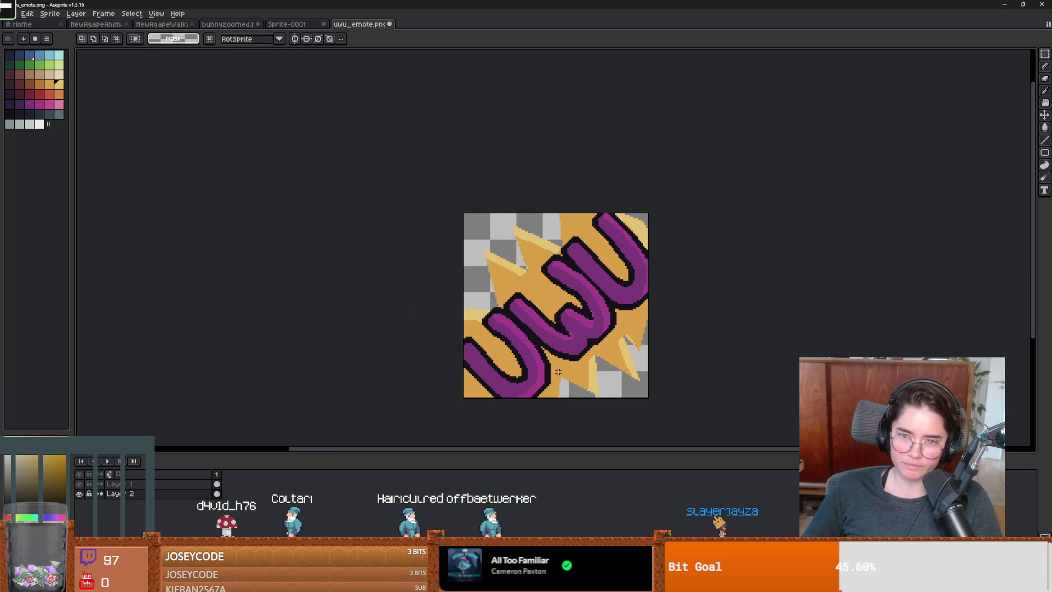
# Apply the Outline effect with a near-white outline colour around the orange burst
pyautogui.click(27, 15)
pyautogui.moveTo(109, 231)
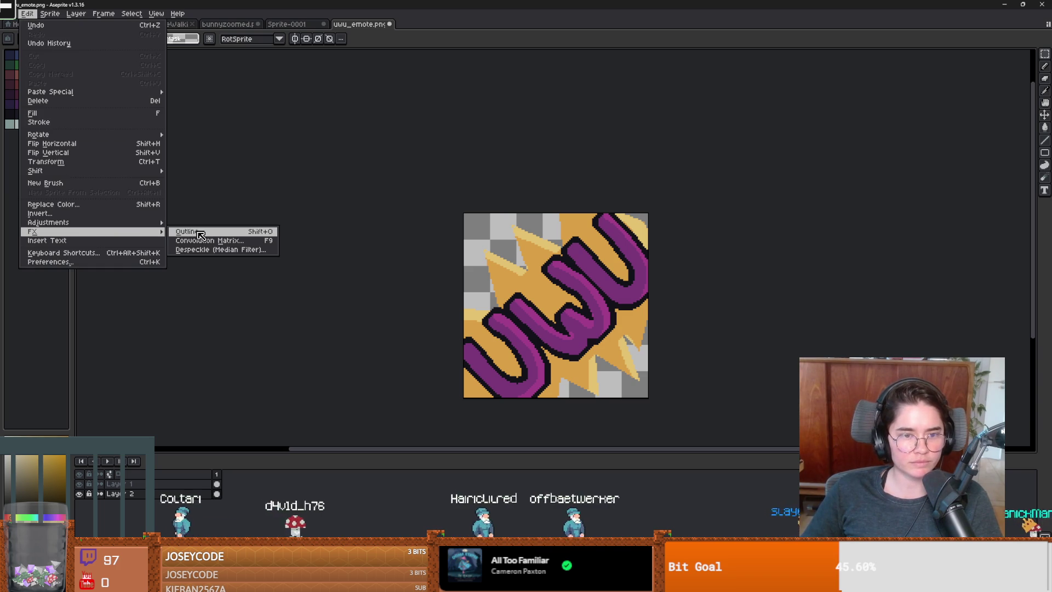
pyautogui.click(198, 231)
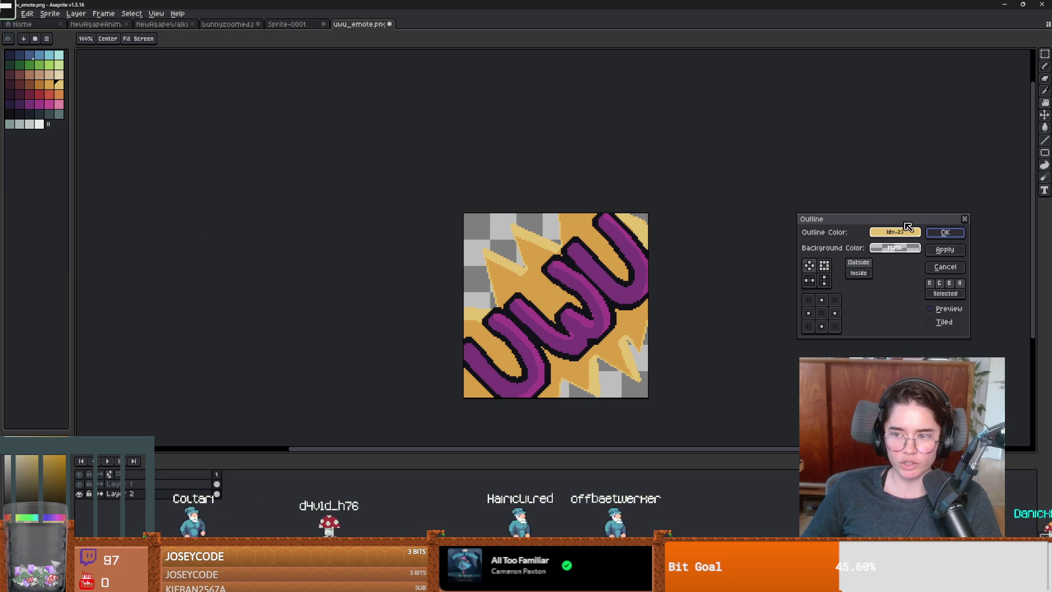
pyautogui.click(895, 232)
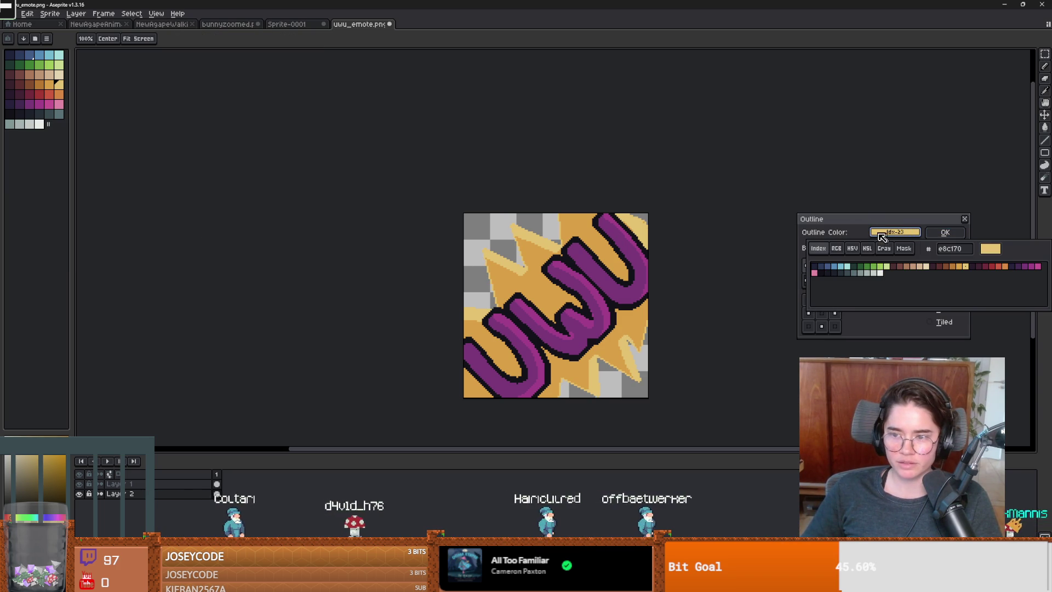
pyautogui.click(873, 272)
pyautogui.click(944, 250)
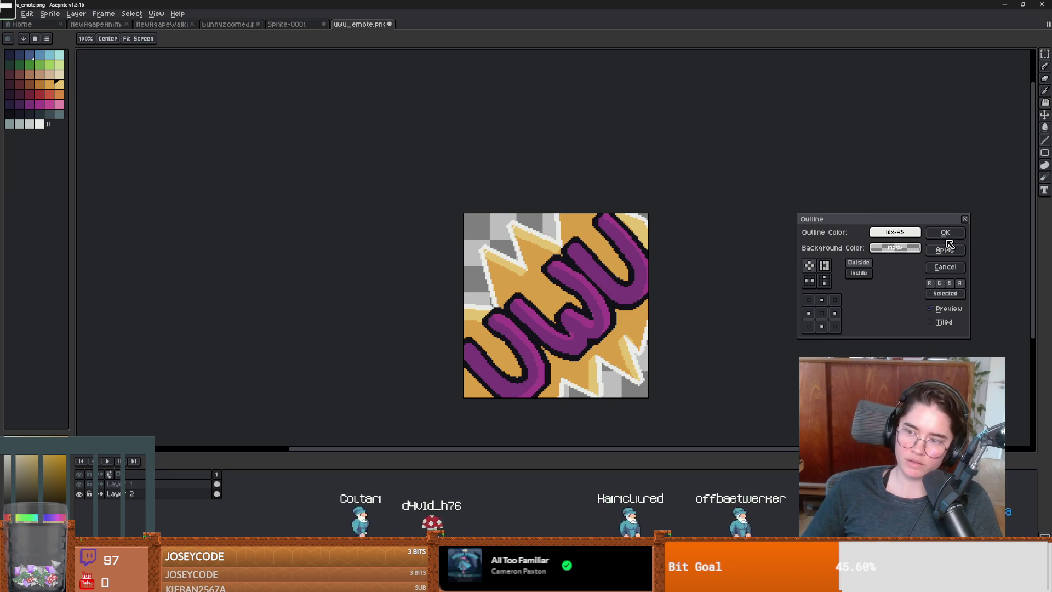
pyautogui.click(945, 233)
pyautogui.scroll(-5, 697, 315)
pyautogui.scroll(6, 627, 319)
pyautogui.scroll(-2, 627, 320)
pyautogui.scroll(1, 630, 320)
pyautogui.scroll(1, 490, 300)
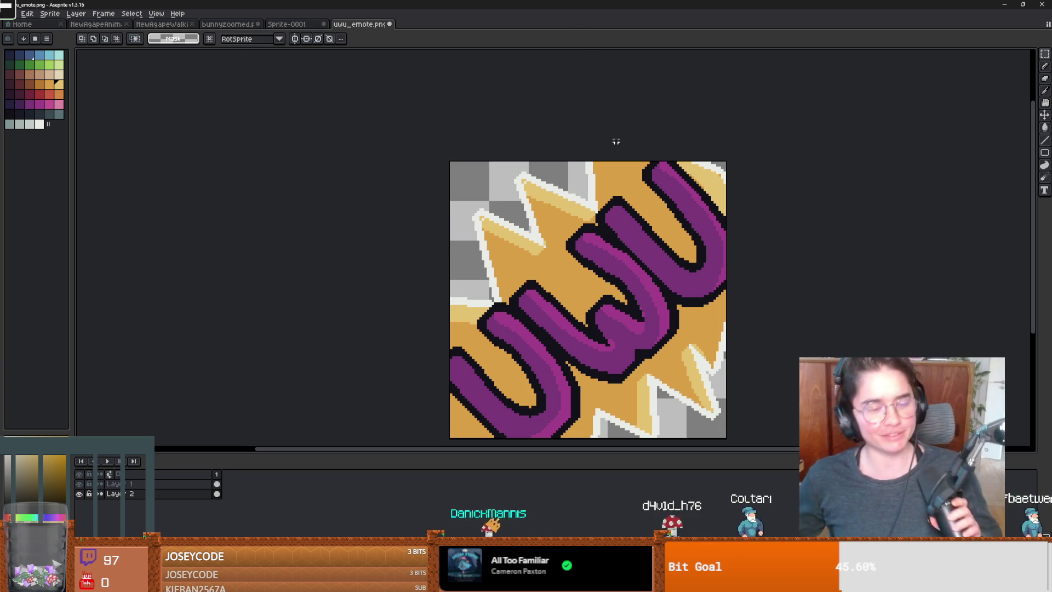
# Save uwu_emote.png with Ctrl+S, confirming that PNG flattens the layers
pyautogui.scroll(-1, 628, 198)
pyautogui.hscroll(3, 567, 233)
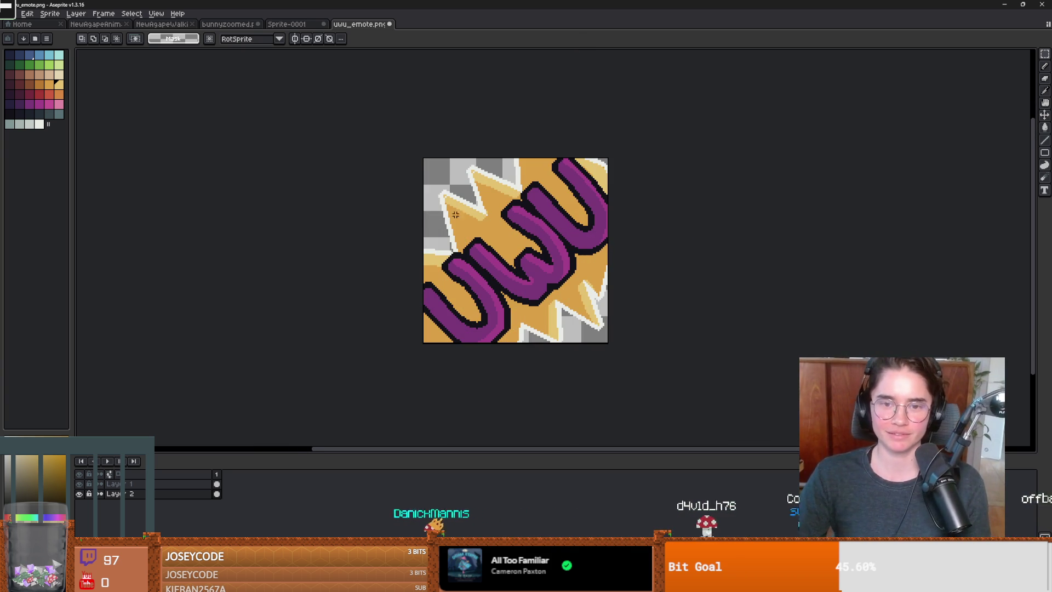
pyautogui.hotkey('ctrl', 's')
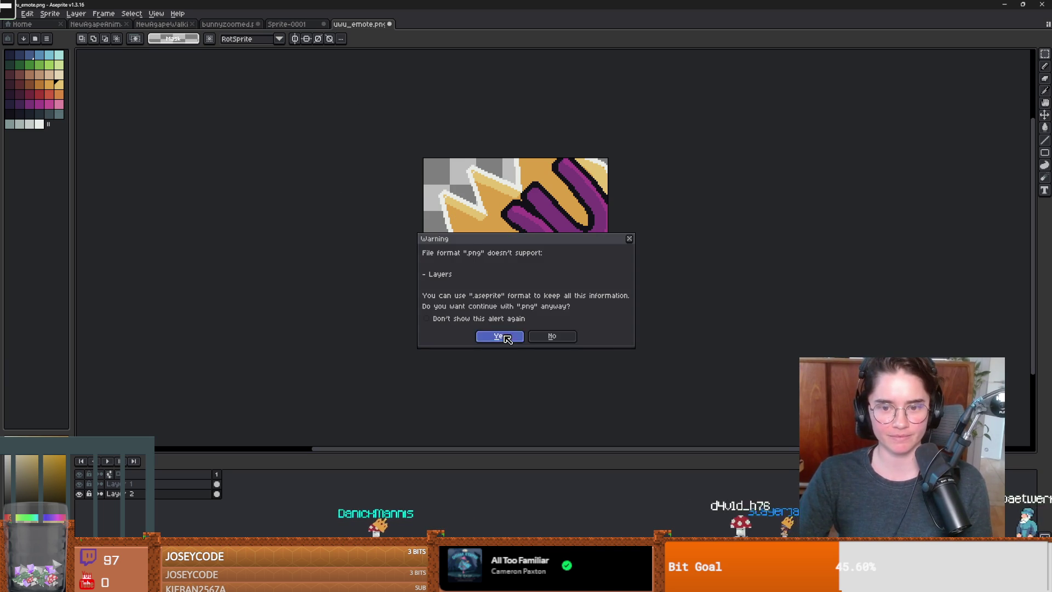
pyautogui.click(506, 338)
# Look over the Export As and Save As dialogs, then close without saving again
pyautogui.click(7, 13)
pyautogui.moveTo(55, 94)
pyautogui.click(118, 96)
pyautogui.click(252, 114)
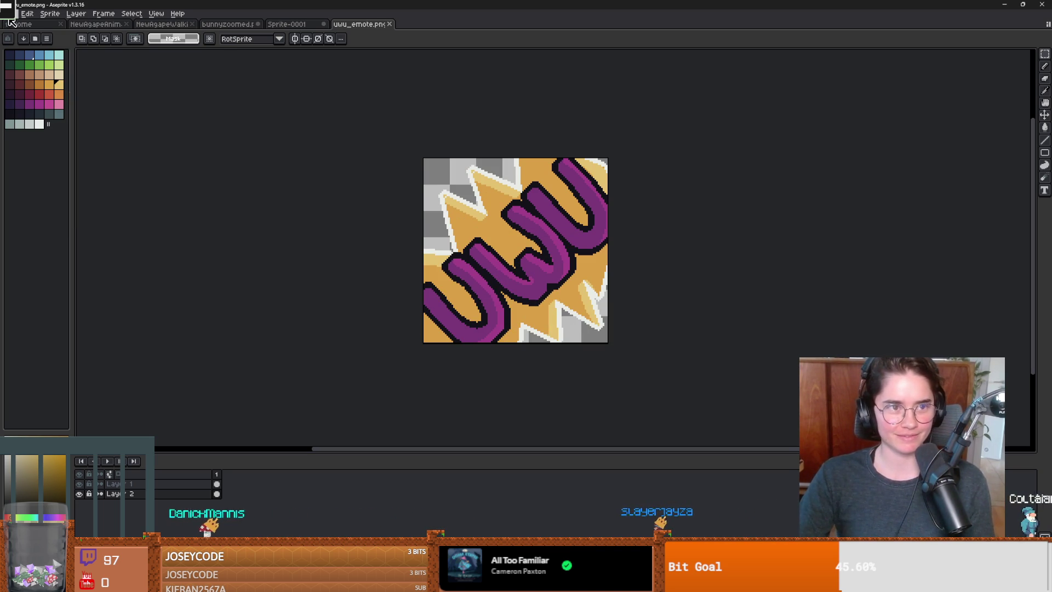
pyautogui.click(8, 16)
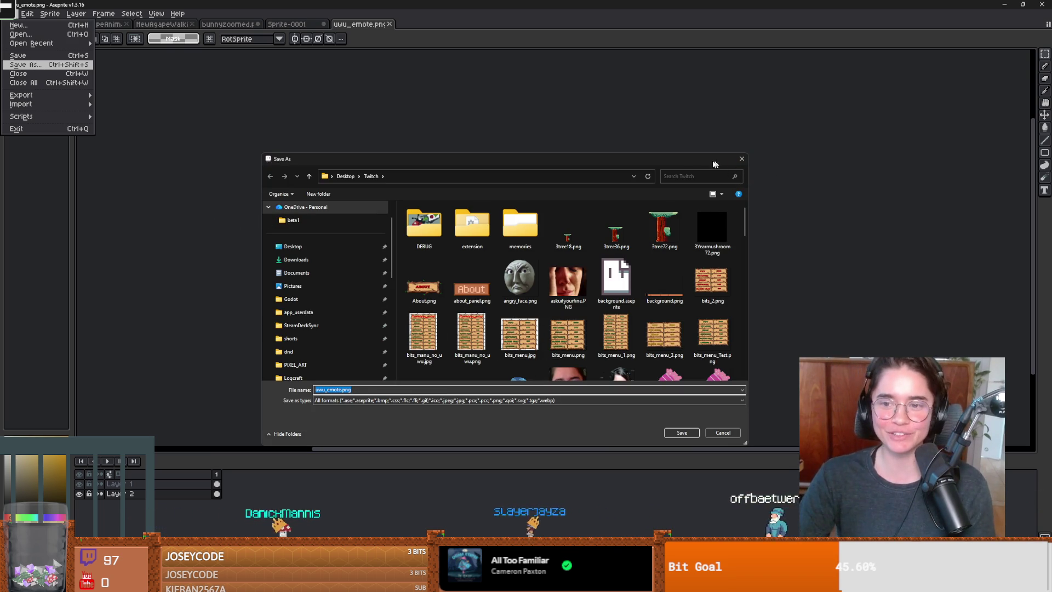
pyautogui.moveTo(668, 371); pyautogui.dragTo(745, 427)
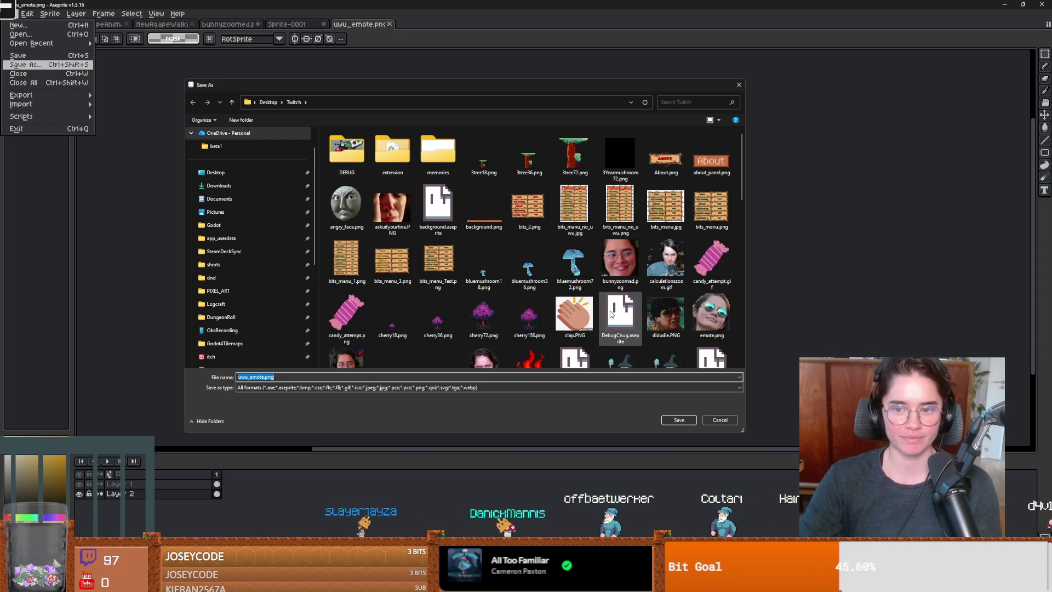
pyautogui.scroll(-10, 457, 291)
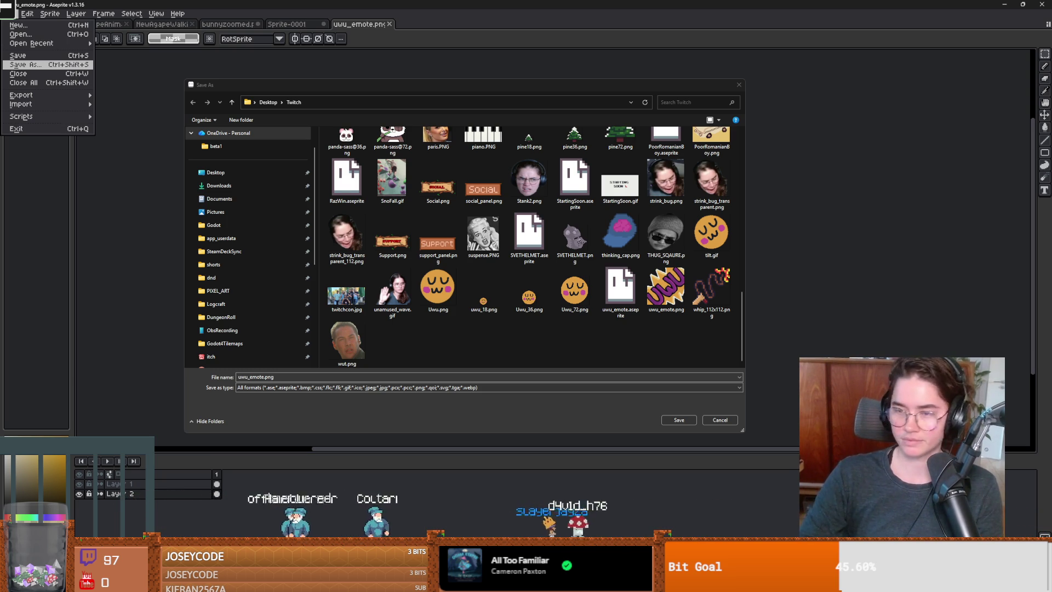
pyautogui.click(738, 91)
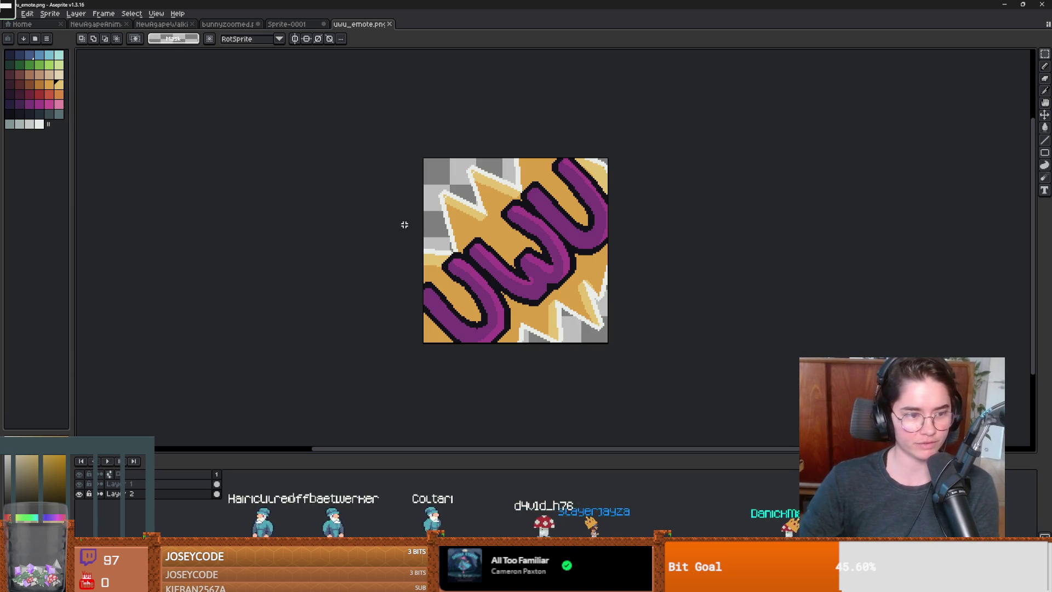
pyautogui.click(19, 15)
pyautogui.click(383, 54)
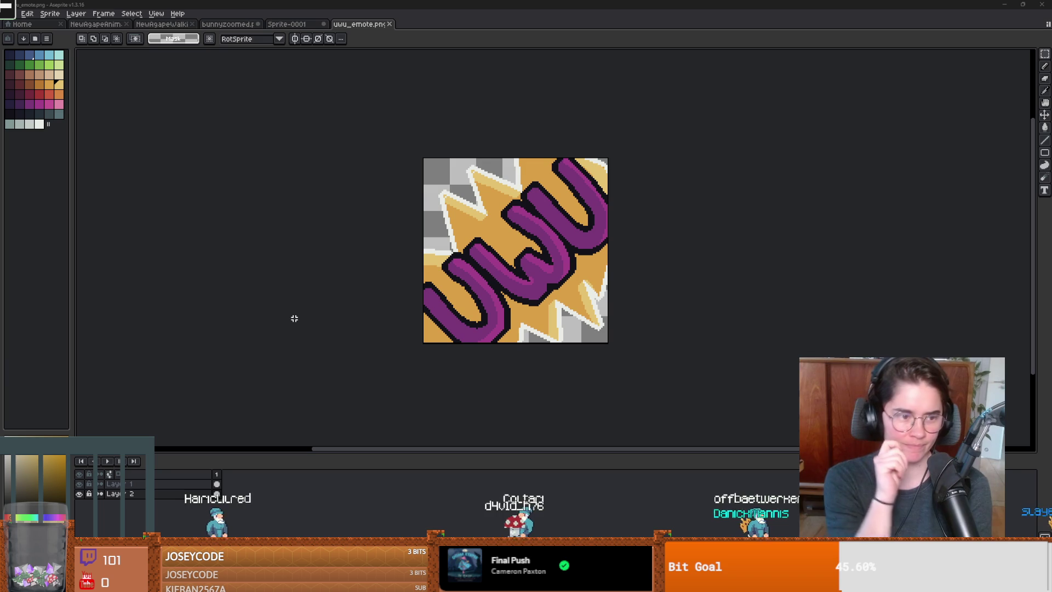
pyautogui.scroll(1, 474, 290)
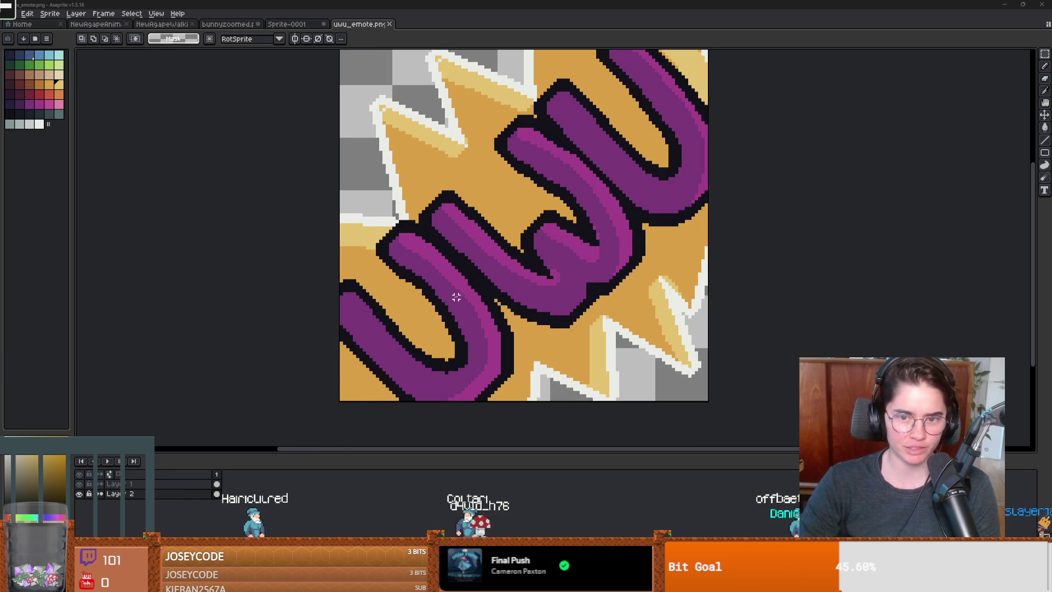
pyautogui.scroll(-1, 419, 302)
pyautogui.scroll(2, 480, 274)
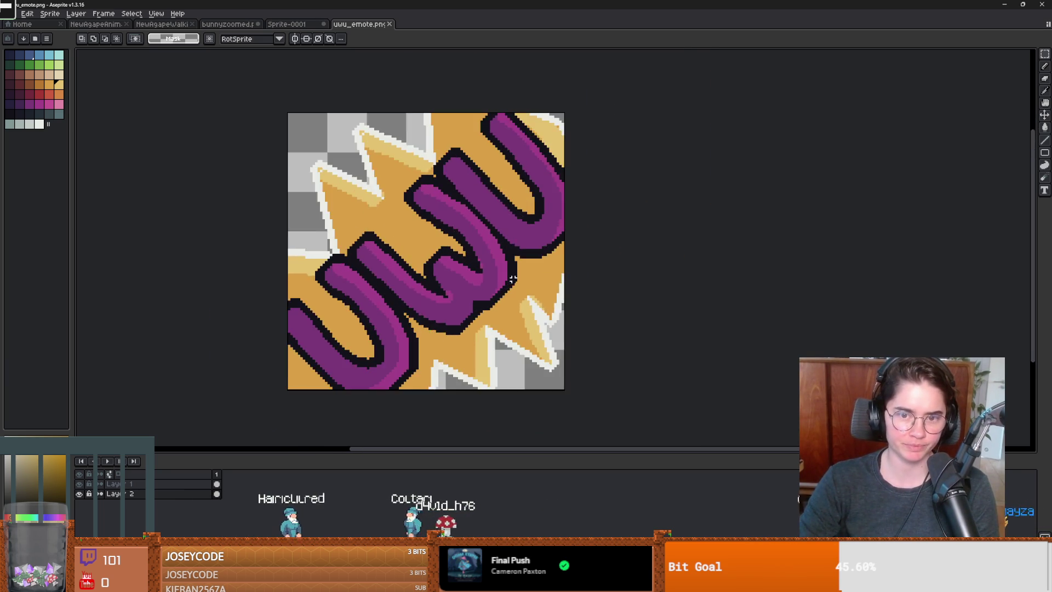
pyautogui.scroll(-4, 482, 274)
pyautogui.scroll(-1, 493, 277)
pyautogui.scroll(5, 464, 294)
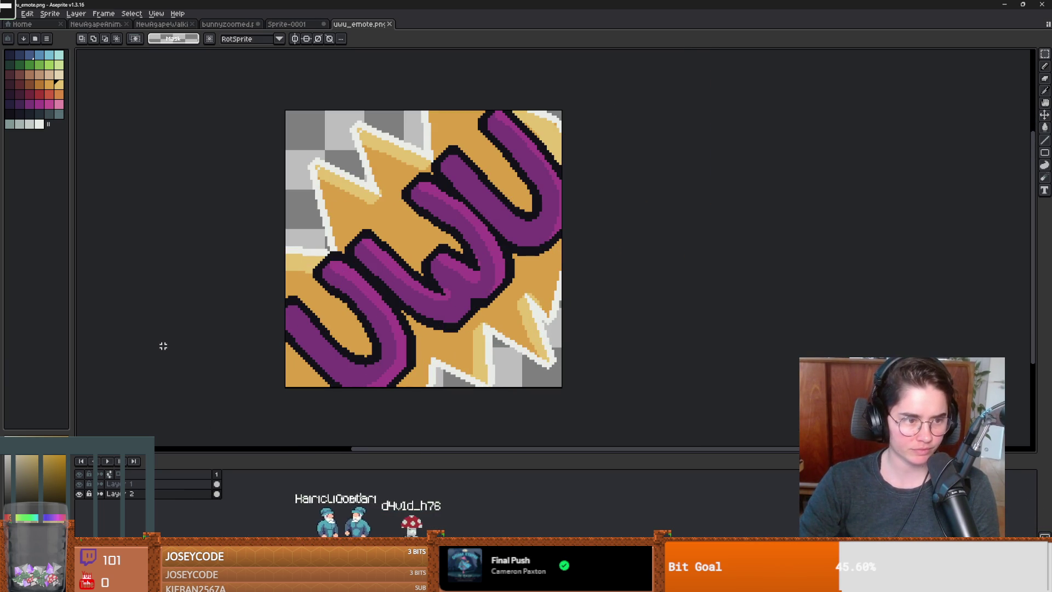
pyautogui.scroll(-1, 384, 285)
pyautogui.scroll(1, 422, 268)
pyautogui.scroll(-1, 425, 265)
pyautogui.scroll(1, 428, 273)
pyautogui.click(180, 485)
pyautogui.hotkey('ctrl', 'a')
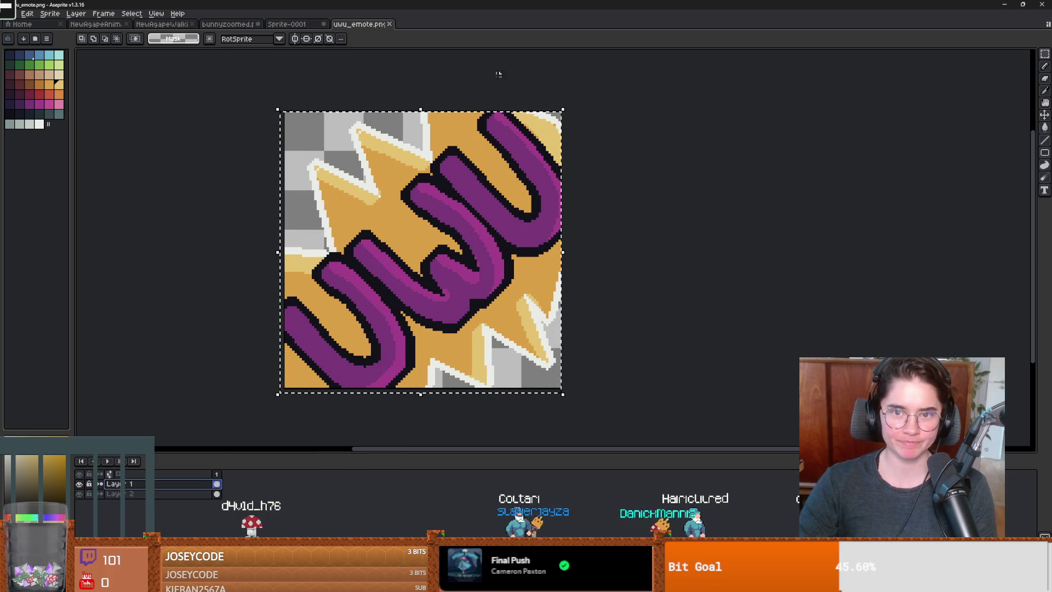
pyautogui.moveTo(284, 113)
pyautogui.mouseDown()
pyautogui.moveTo(296, 122)
pyautogui.moveTo(278, 118)
pyautogui.mouseUp()
pyautogui.click(721, 286)
pyautogui.hotkey('ctrl', 'a')
pyautogui.moveTo(563, 110); pyautogui.dragTo(552, 129)
pyautogui.press('Escape')
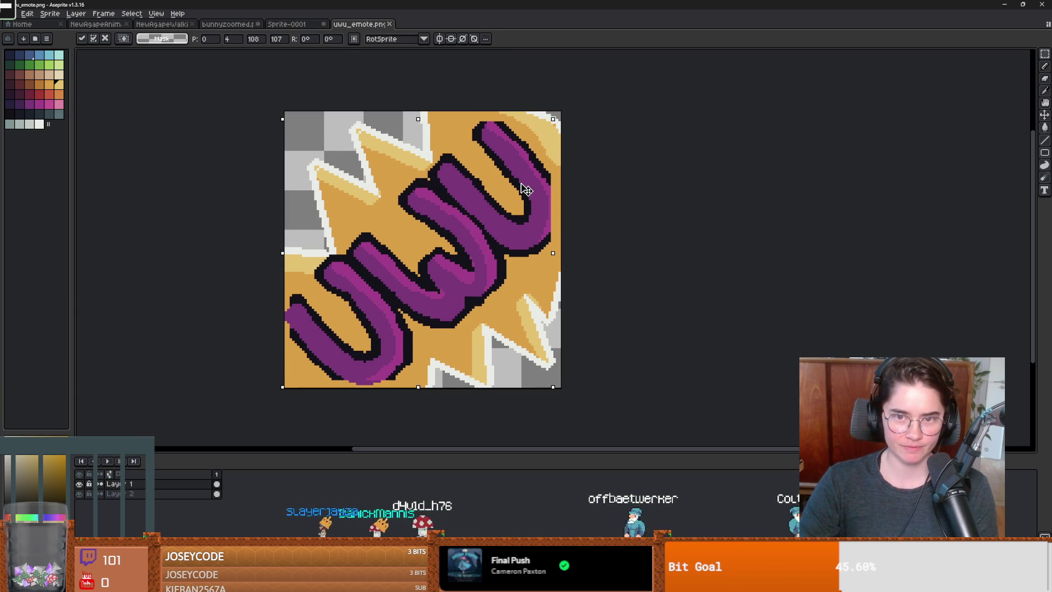
pyautogui.scroll(3, 337, 336)
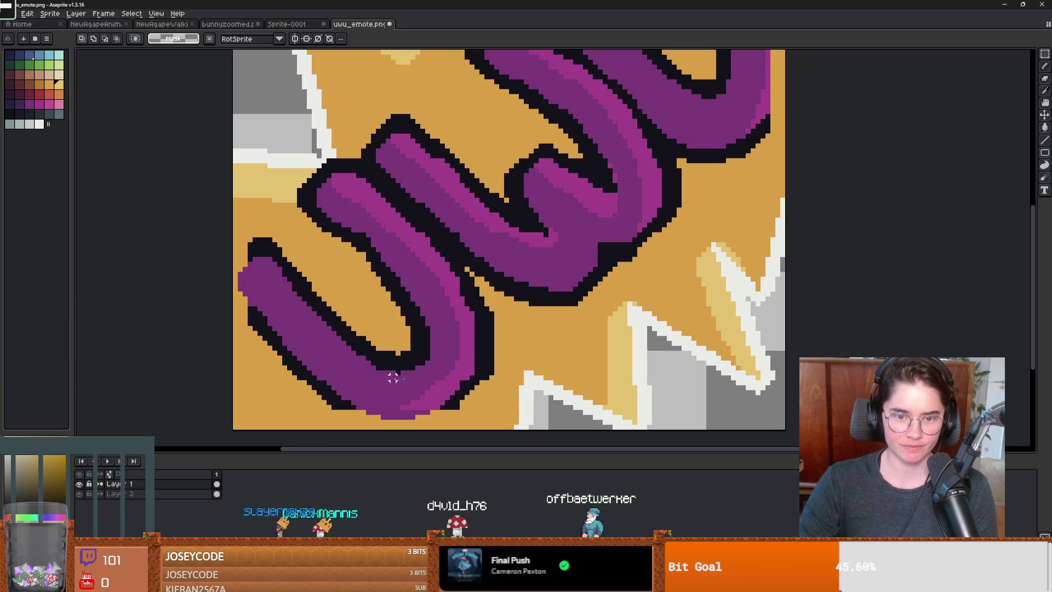
# Paint black outline pixels along the U's bottom edge with the Pencil
pyautogui.press('b')
pyautogui.keyDown('alt'); pyautogui.click(482, 372); pyautogui.keyUp('alt')
pyautogui.click(445, 408)
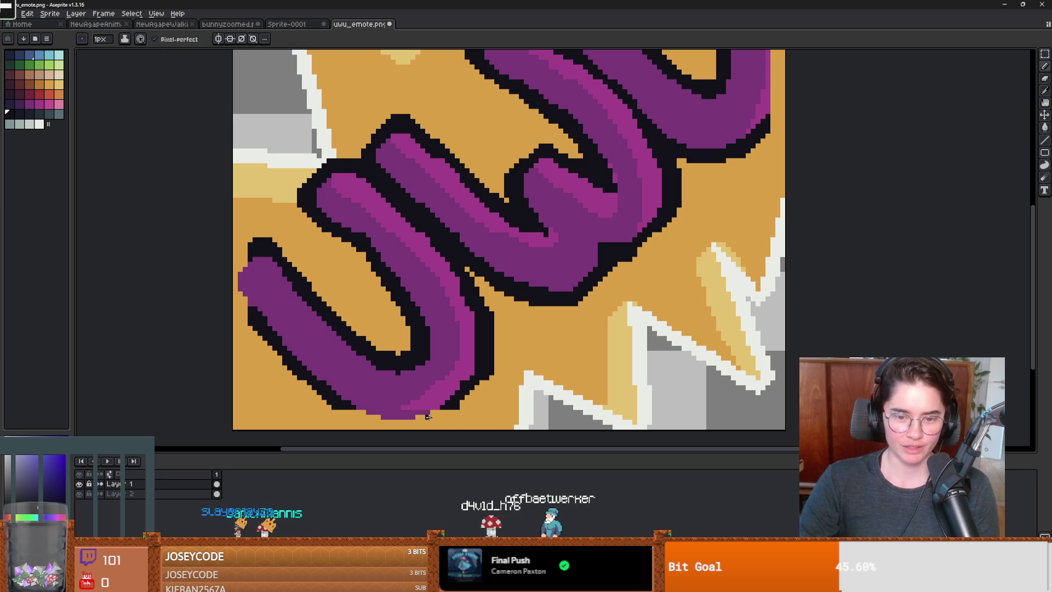
pyautogui.keyDown('alt'); pyautogui.click(427, 410); pyautogui.keyUp('alt')
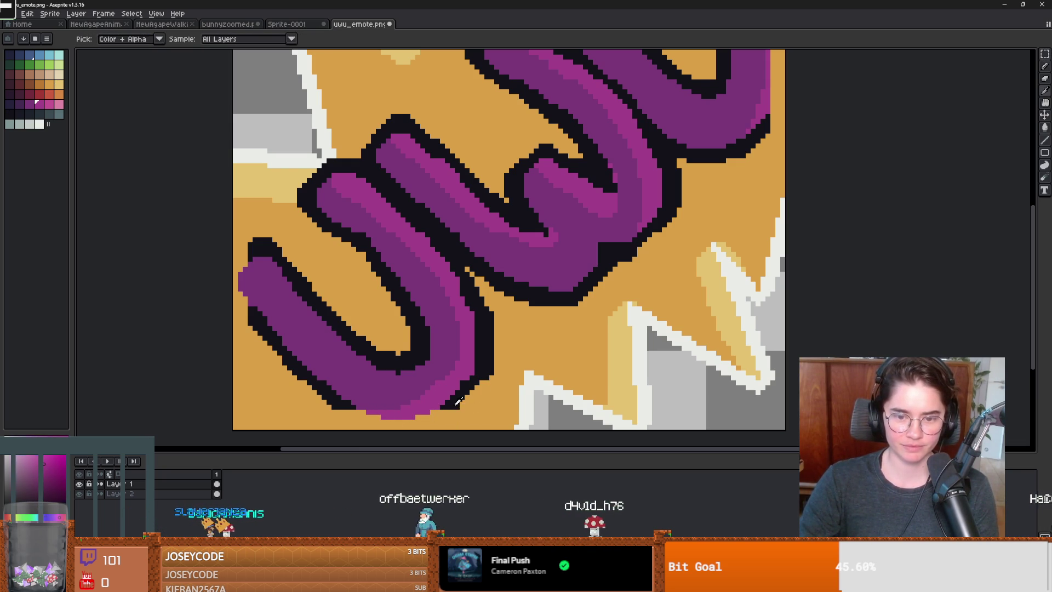
pyautogui.keyDown('alt'); pyautogui.click(441, 408); pyautogui.keyUp('alt')
pyautogui.moveTo(449, 418)
pyautogui.mouseDown()
pyautogui.moveTo(332, 410)
pyautogui.moveTo(438, 417)
pyautogui.mouseUp()
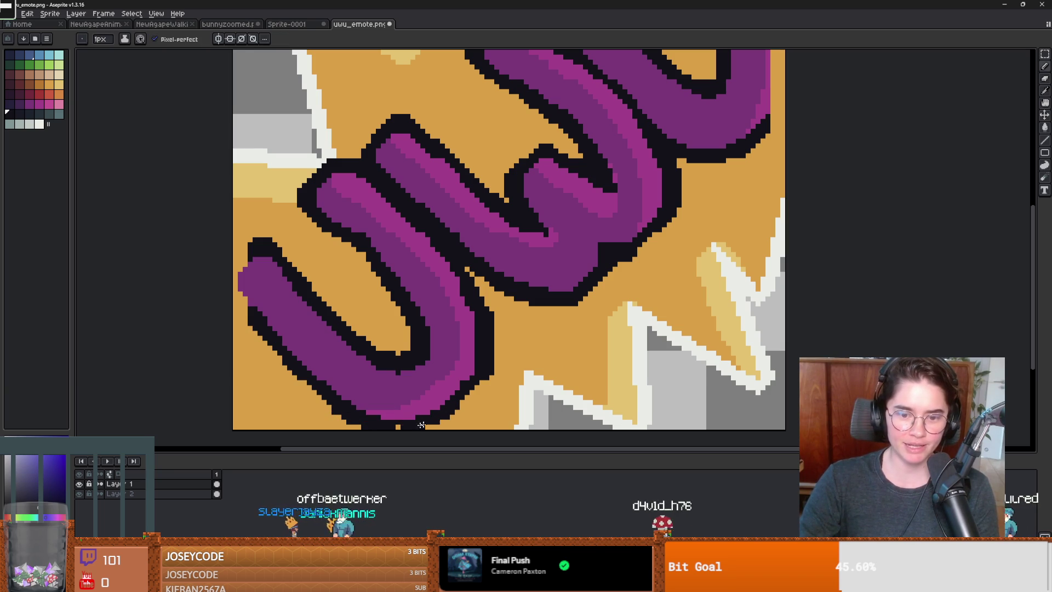
# Extend the black outline up the U's left edge and add purple pixels on the last U's edge
pyautogui.scroll(-3, 483, 374)
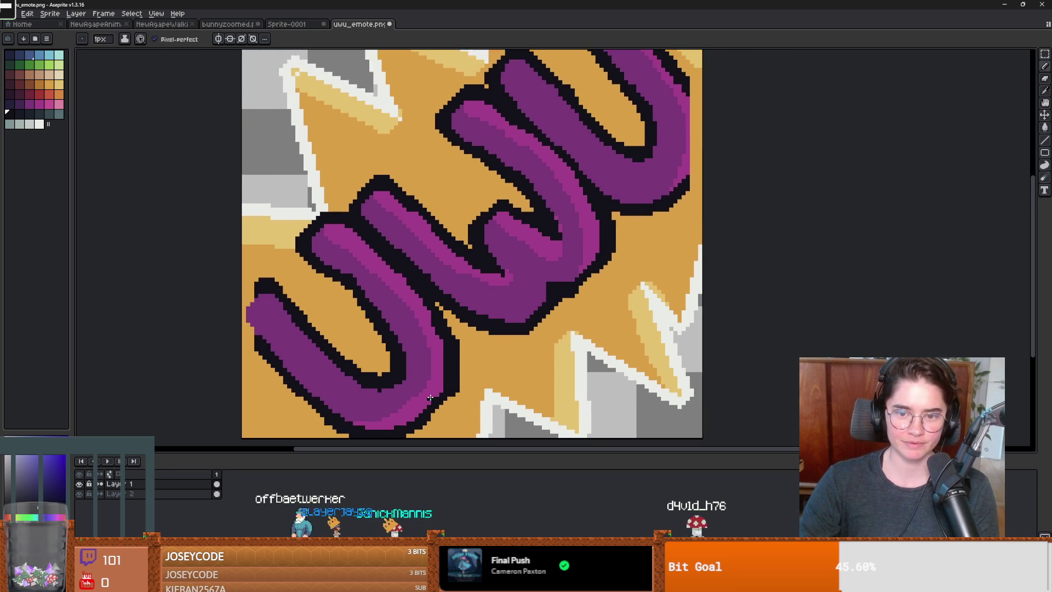
pyautogui.scroll(4, 290, 302)
pyautogui.scroll(-2, 290, 302)
pyautogui.scroll(2, 284, 298)
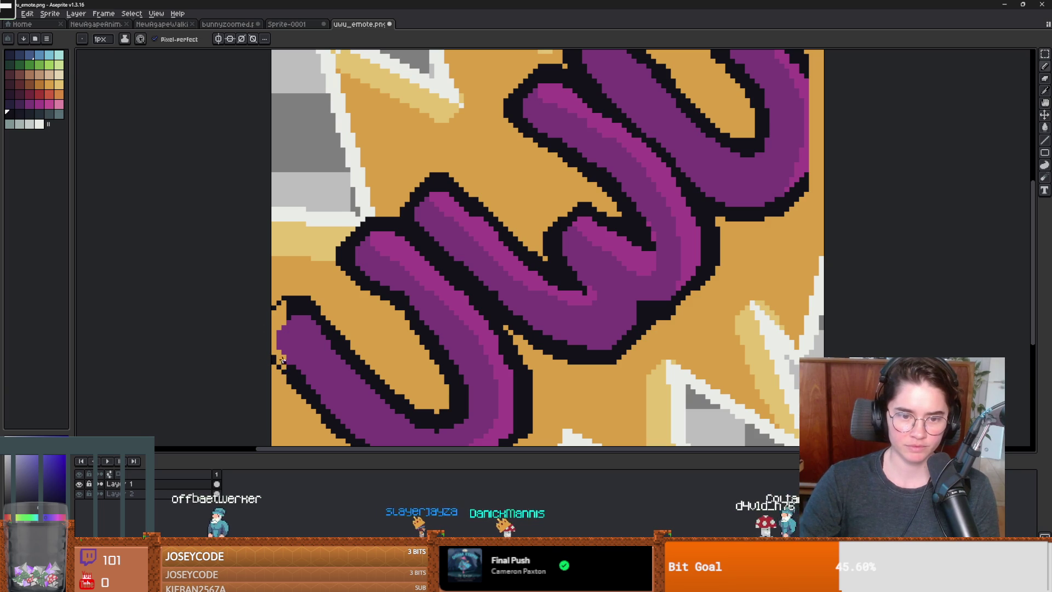
pyautogui.moveTo(278, 366); pyautogui.dragTo(274, 300)
pyautogui.scroll(-2, 263, 350)
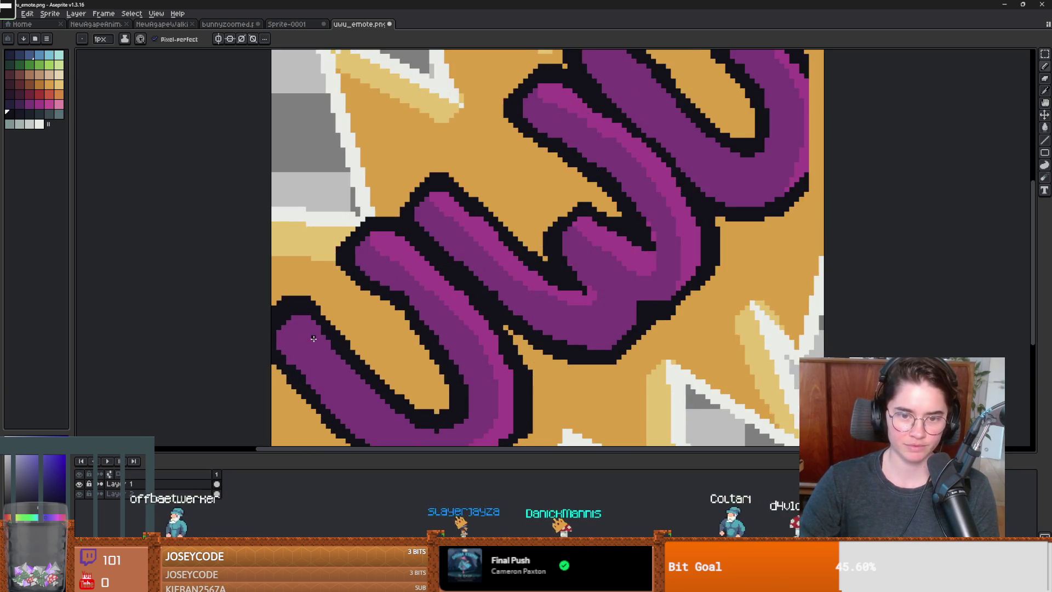
pyautogui.scroll(2, 277, 352)
pyautogui.scroll(-1, 524, 285)
pyautogui.scroll(1, 524, 286)
pyautogui.keyDown('alt'); pyautogui.click(524, 285); pyautogui.keyUp('alt')
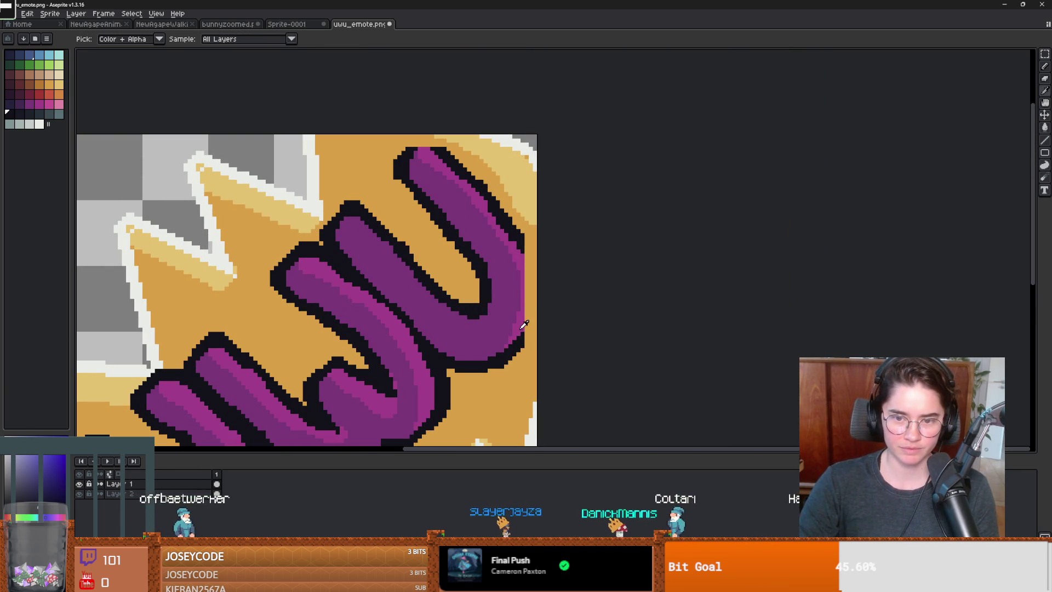
pyautogui.moveTo(530, 317); pyautogui.dragTo(532, 302)
# Pick up the dark outline colour, switching between Paint Bucket and Pencil
pyautogui.press('g')
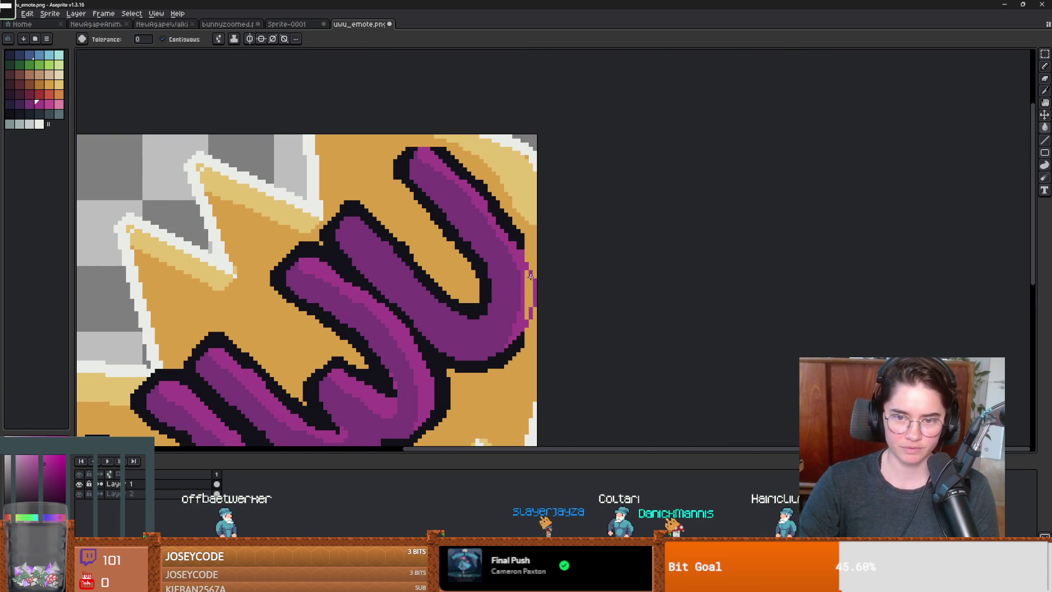
pyautogui.keyDown('alt'); pyautogui.click(522, 238); pyautogui.keyUp('alt')
pyautogui.press('b')
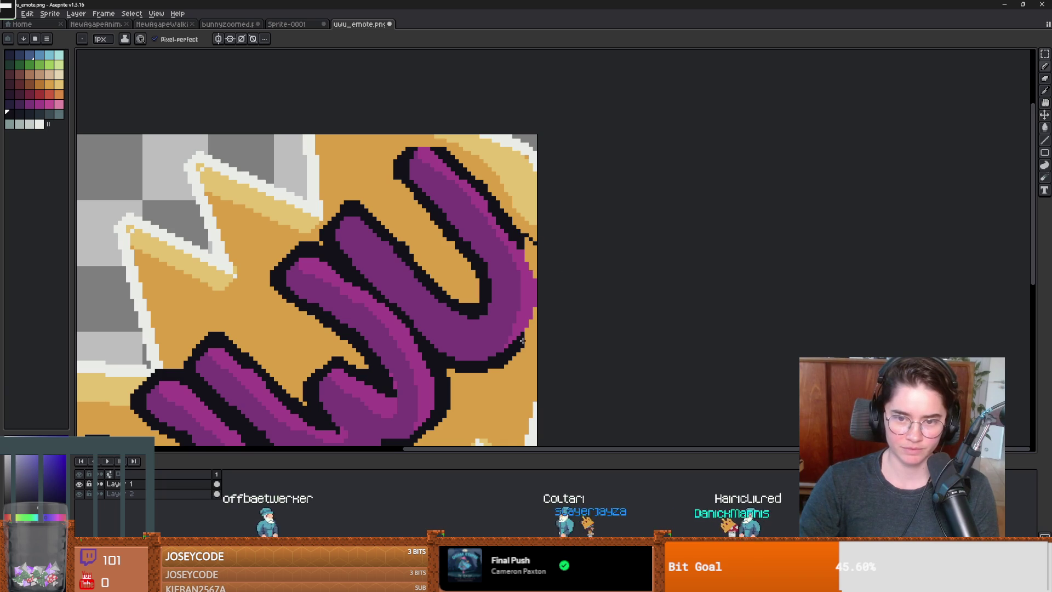
pyautogui.press('g')
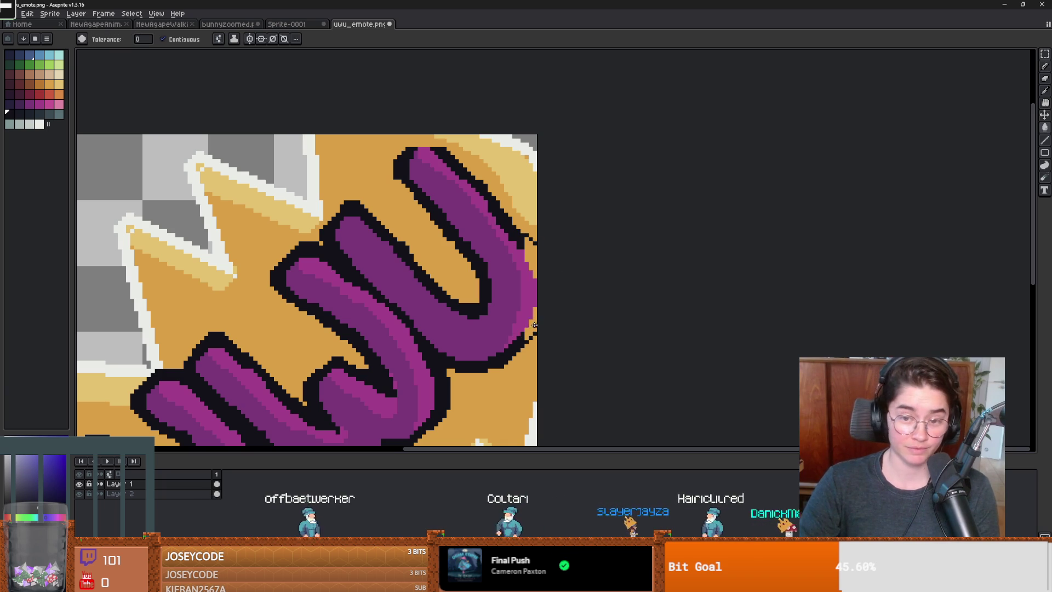
pyautogui.scroll(-3, 581, 319)
pyautogui.scroll(3, 581, 319)
pyautogui.press('b')
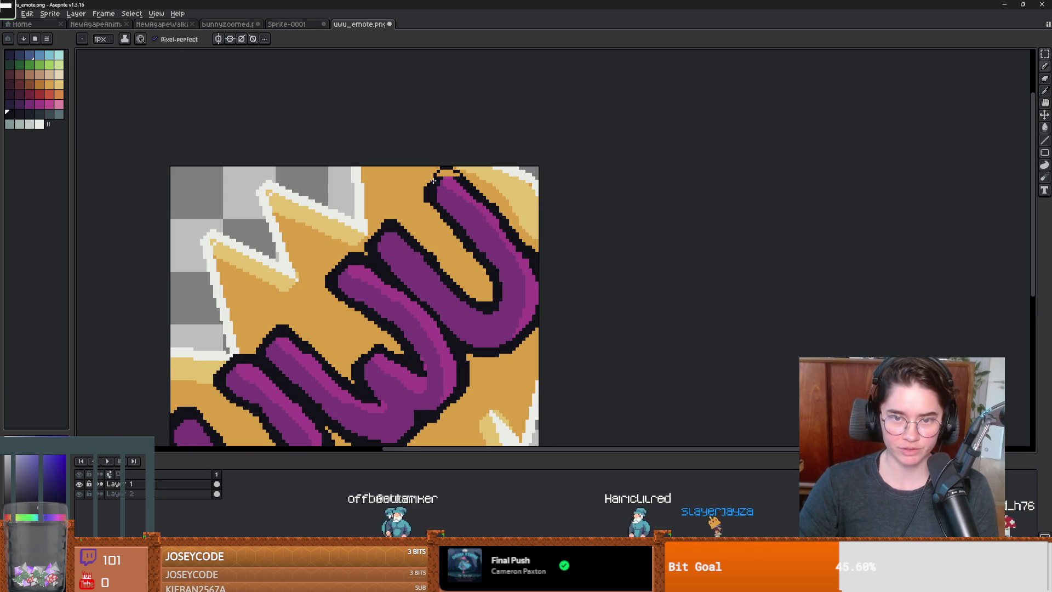
pyautogui.press('g')
pyautogui.press('b')
pyautogui.scroll(-4, 482, 203)
pyautogui.scroll(2, 493, 211)
pyautogui.scroll(-2, 512, 221)
pyautogui.scroll(2, 515, 256)
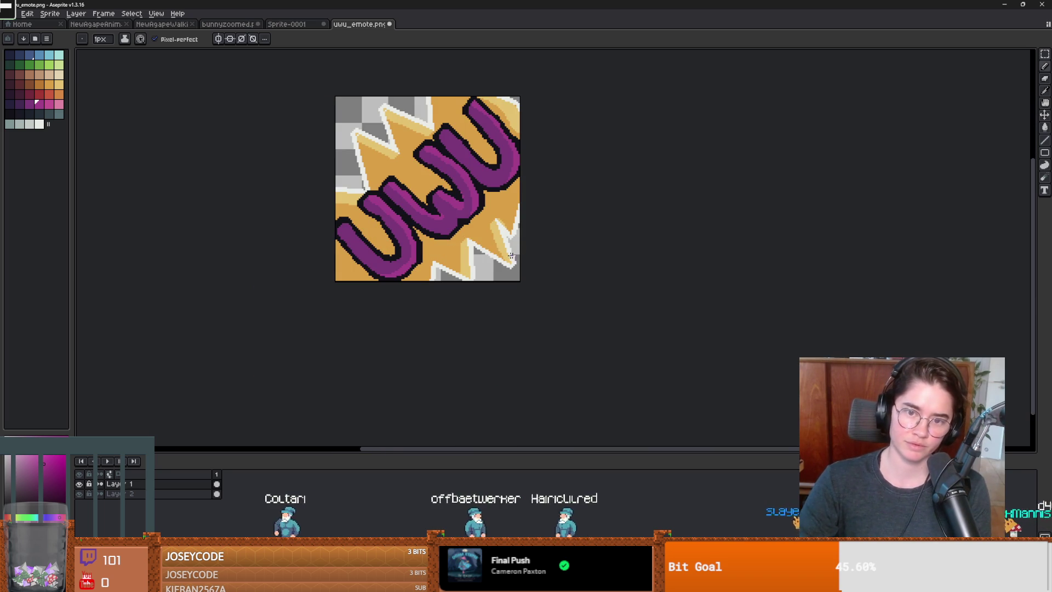
# Save the PNG again, confirming the layers warning
pyautogui.hotkey('ctrl', 's')
pyautogui.press('Return')
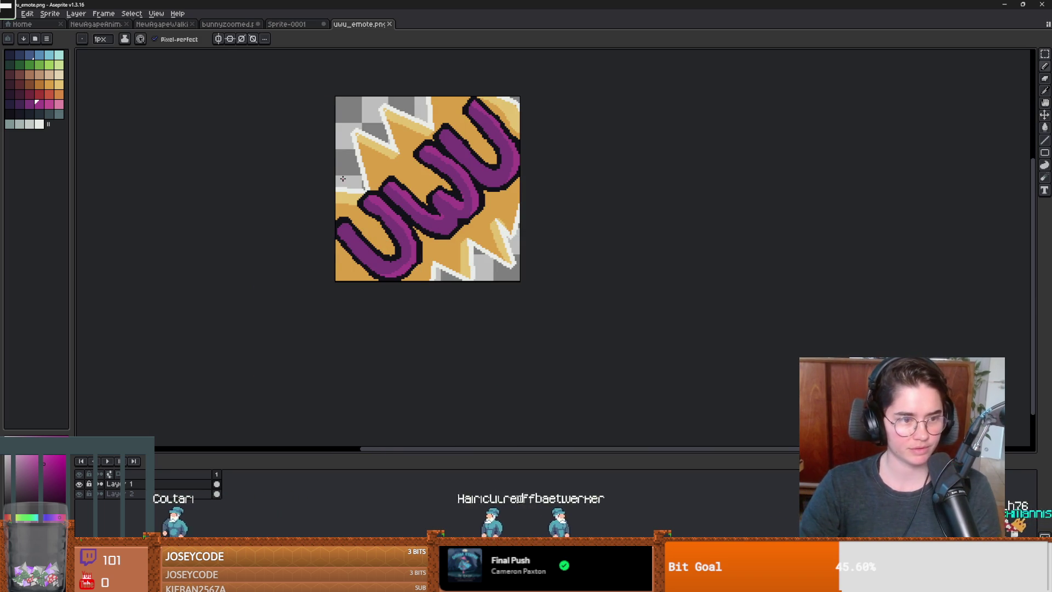
pyautogui.scroll(1, 413, 196)
pyautogui.scroll(1, 497, 224)
pyautogui.scroll(-2, 496, 224)
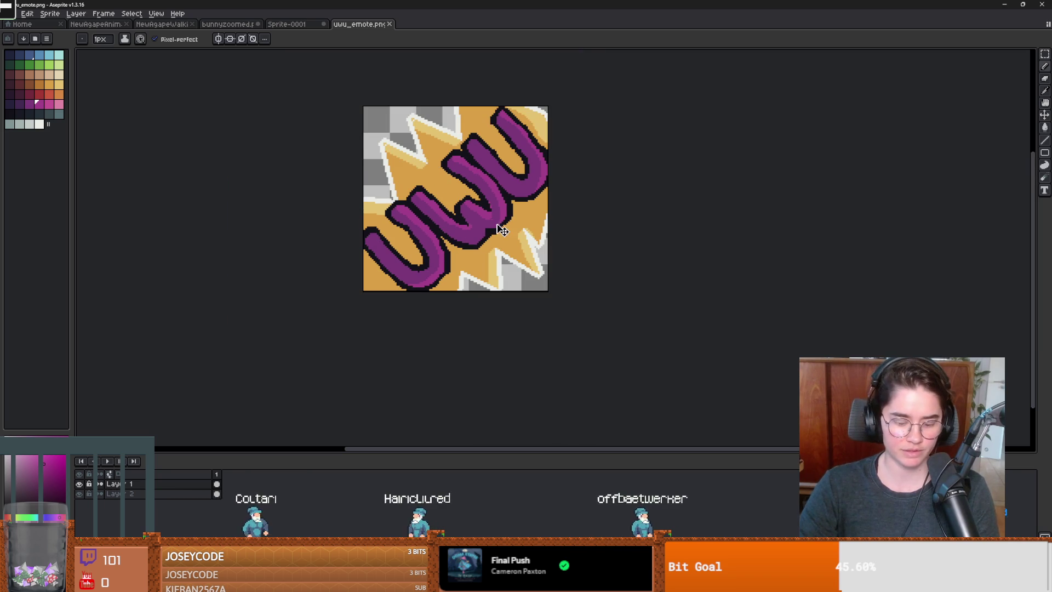
# Select all, scale the artwork slightly smaller and shift it a few pixels left and down
pyautogui.press('m')
pyautogui.hotkey('ctrl', 'a')
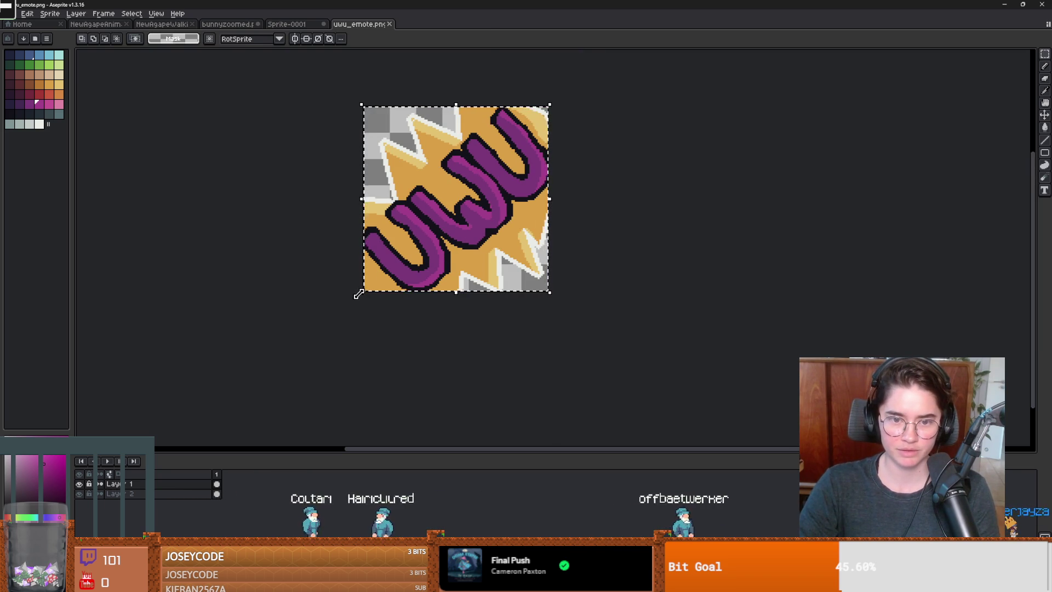
pyautogui.moveTo(359, 293); pyautogui.dragTo(363, 290)
pyautogui.moveTo(383, 192); pyautogui.dragTo(381, 195)
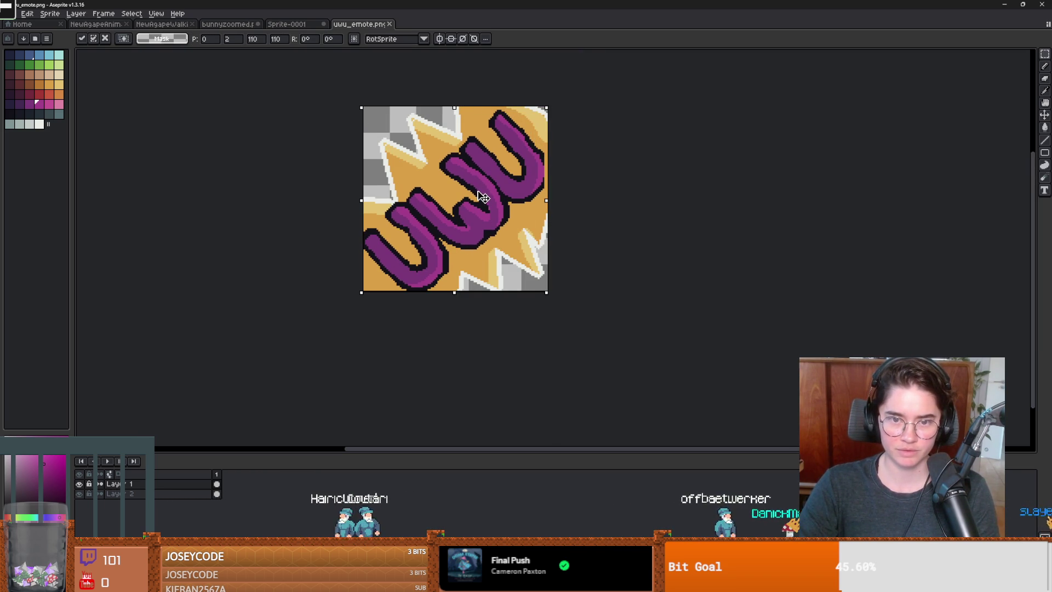
pyautogui.press('Return')
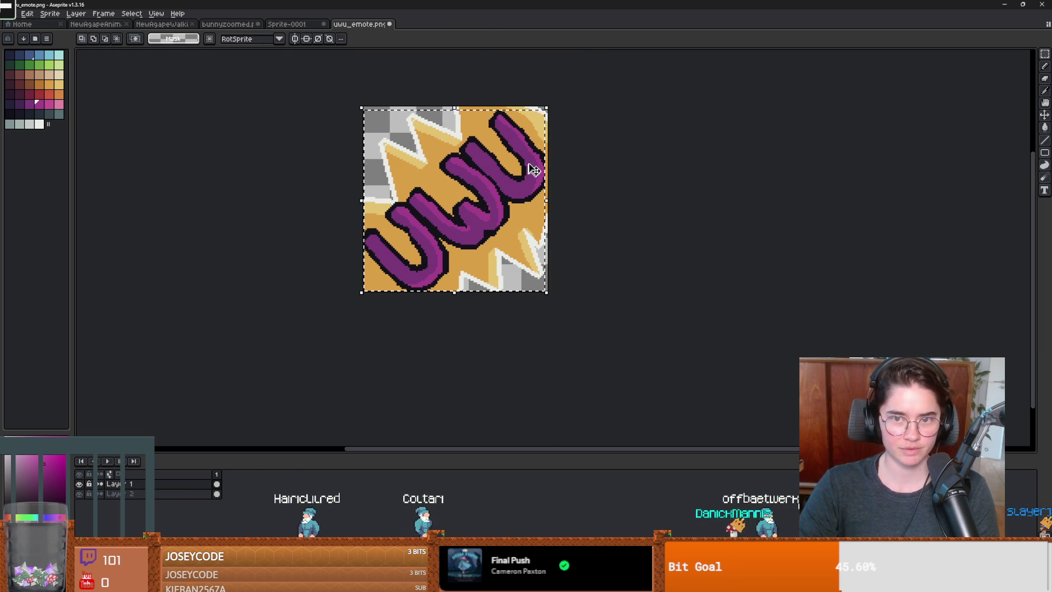
pyautogui.scroll(3, 591, 180)
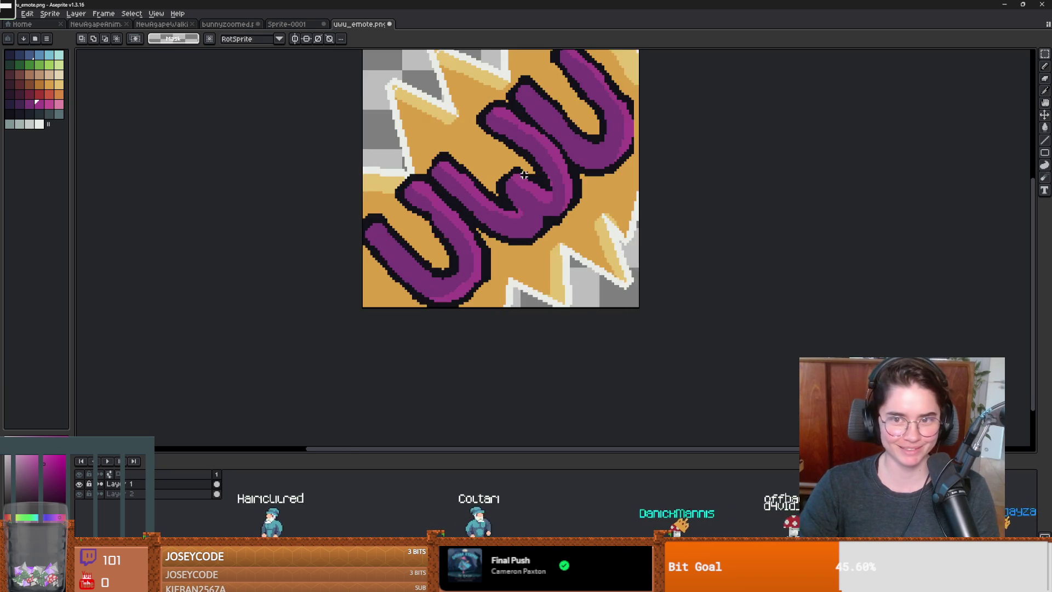
# Eyedrop the dark outline and purple letter colours from the canvas
pyautogui.press('i')
pyautogui.keyDown('alt'); pyautogui.click(505, 146); pyautogui.keyUp('alt')
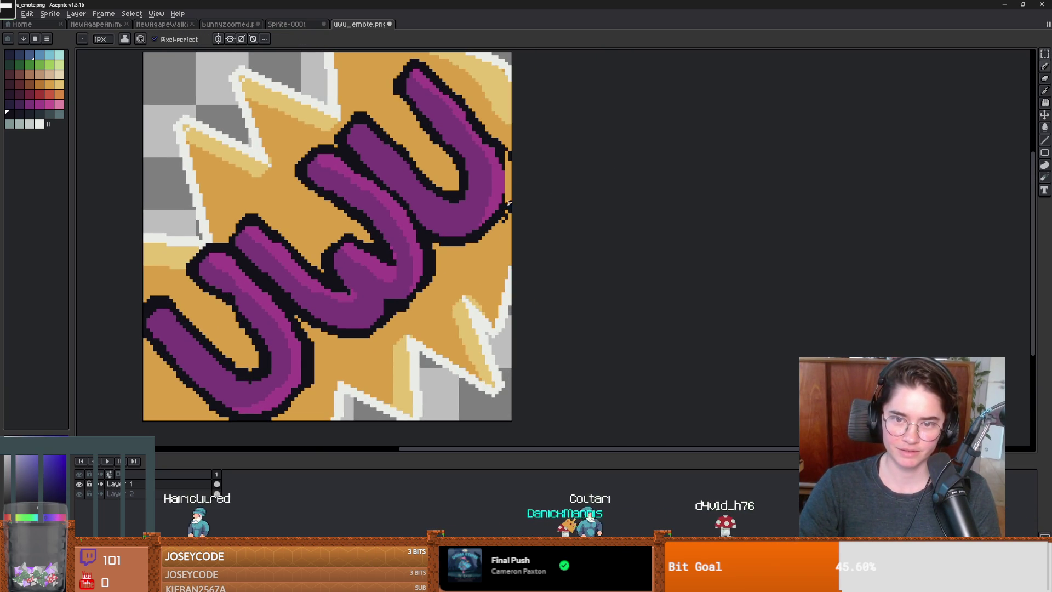
pyautogui.press('e')
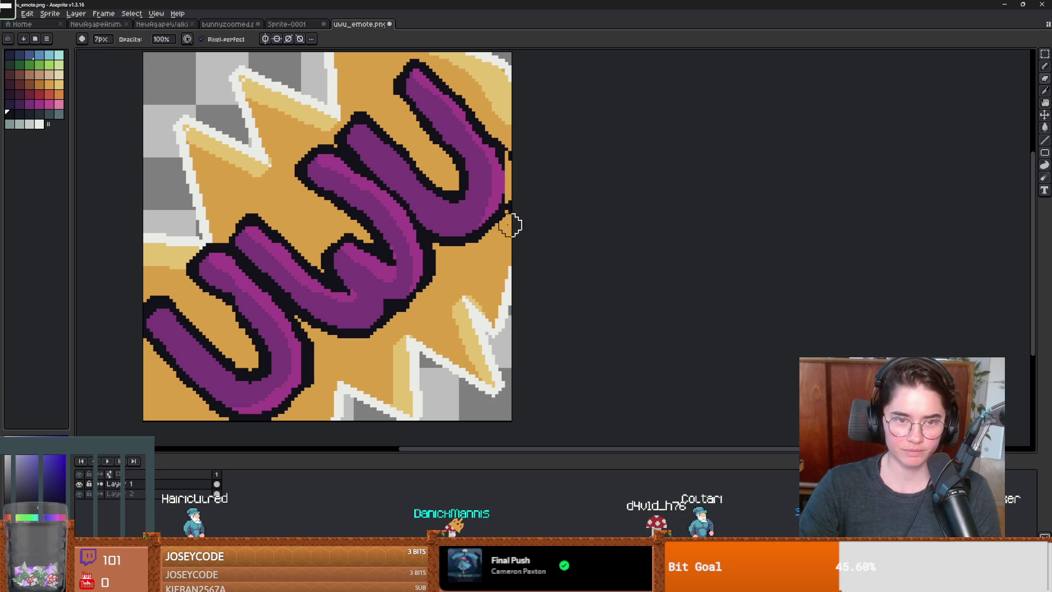
pyautogui.press('g')
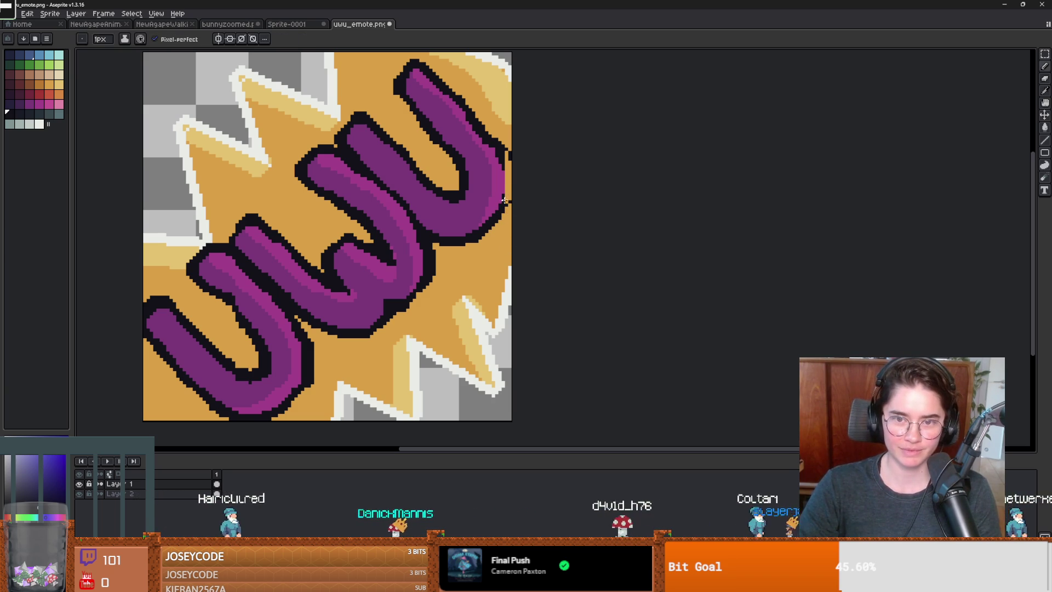
pyautogui.keyDown('alt'); pyautogui.click(507, 185); pyautogui.keyUp('alt')
pyautogui.press('b')
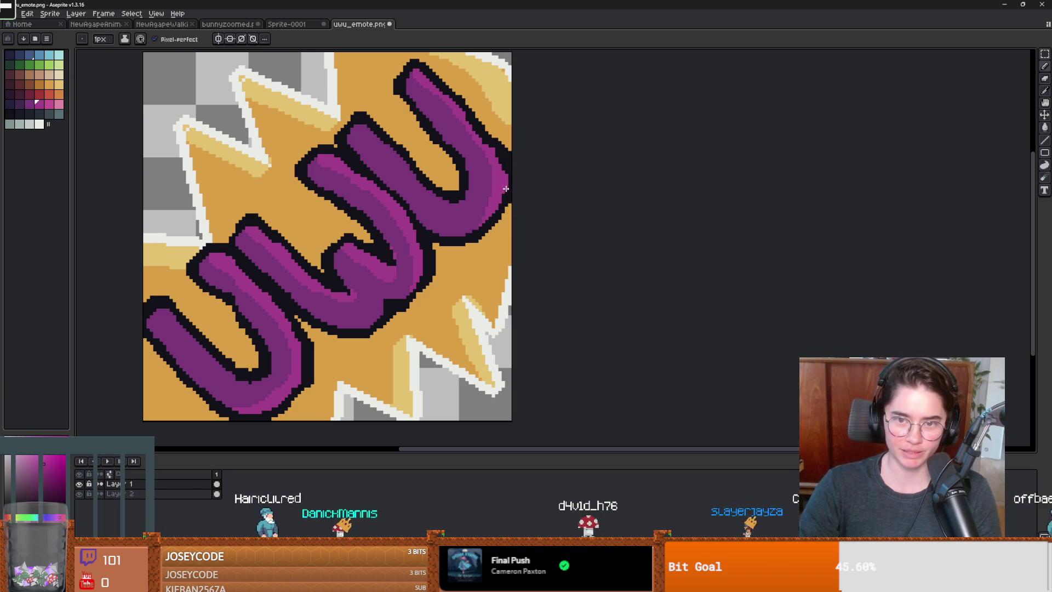
pyautogui.scroll(-2, 529, 189)
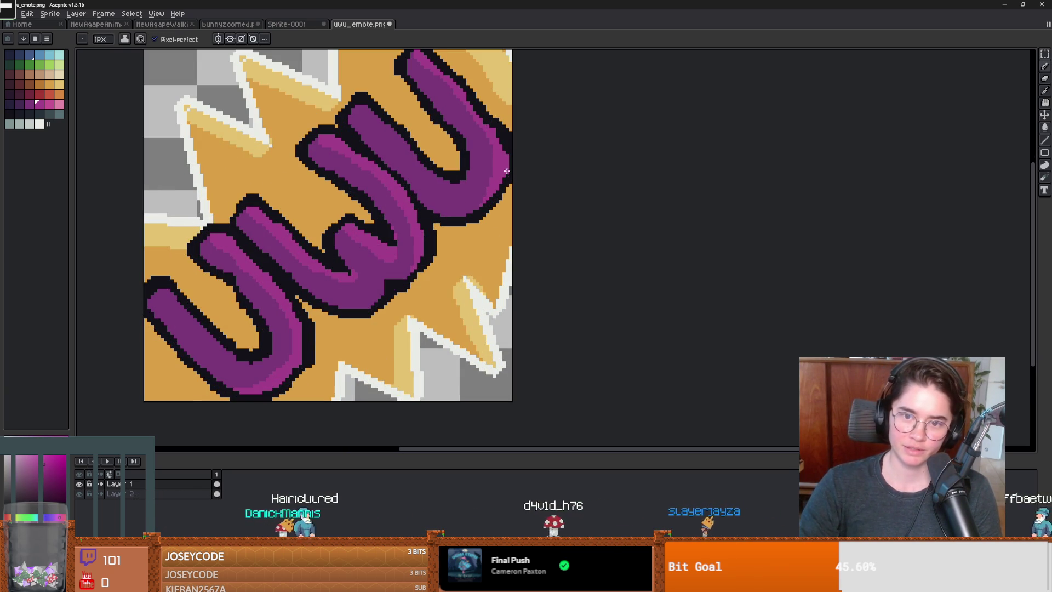
# Pick up the darker purple shade and select the whole sprite again
pyautogui.keyDown('alt'); pyautogui.click(491, 148); pyautogui.keyUp('alt')
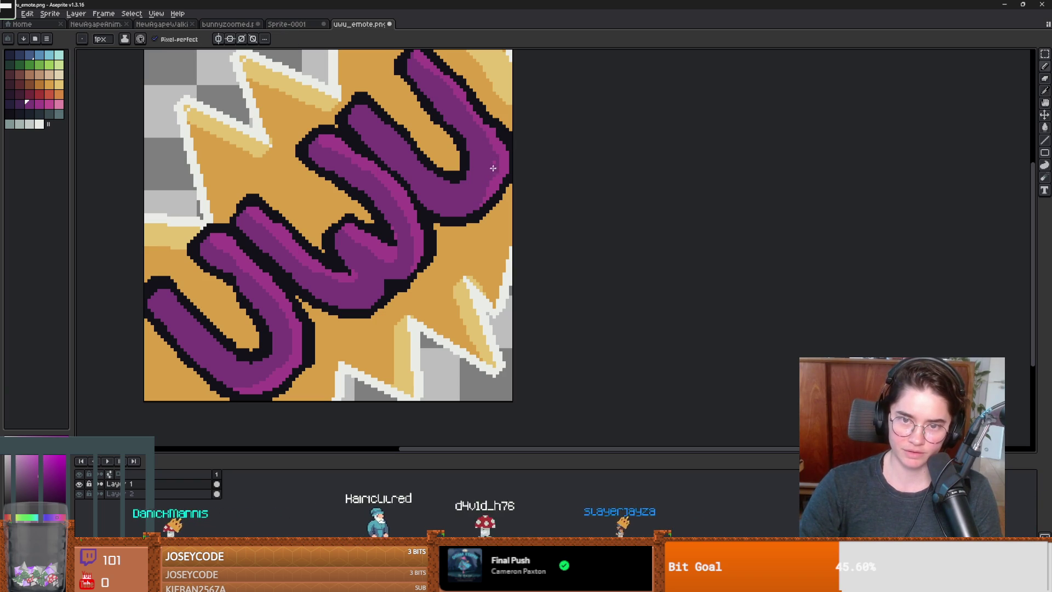
pyautogui.scroll(-1, 474, 128)
pyautogui.scroll(1, 477, 141)
pyautogui.scroll(-1, 182, 282)
pyautogui.scroll(1, 174, 274)
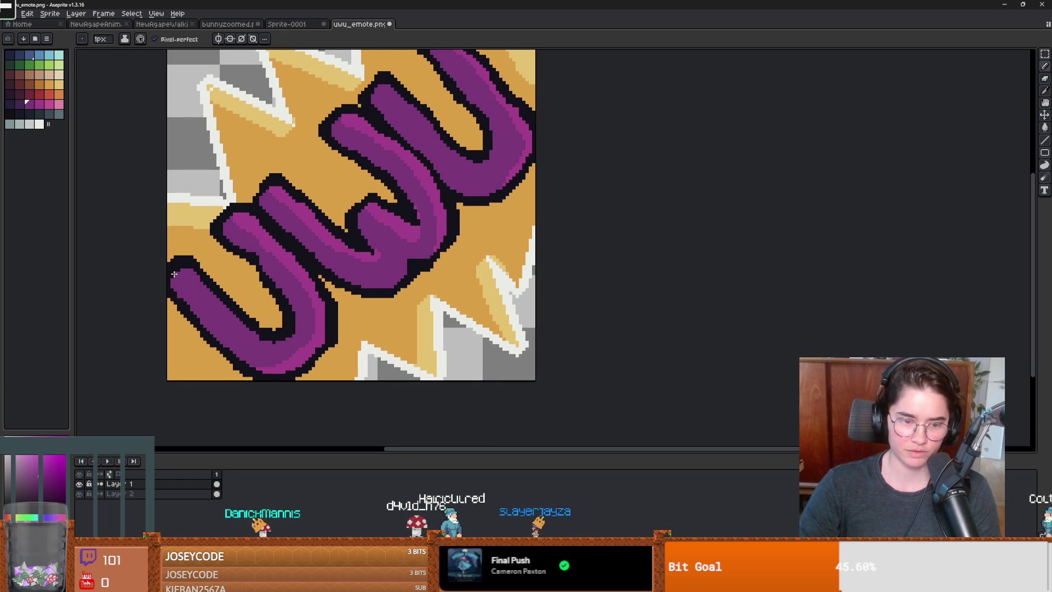
pyautogui.press('m')
pyautogui.hotkey('ctrl', 'a')
pyautogui.scroll(-1, 415, 205)
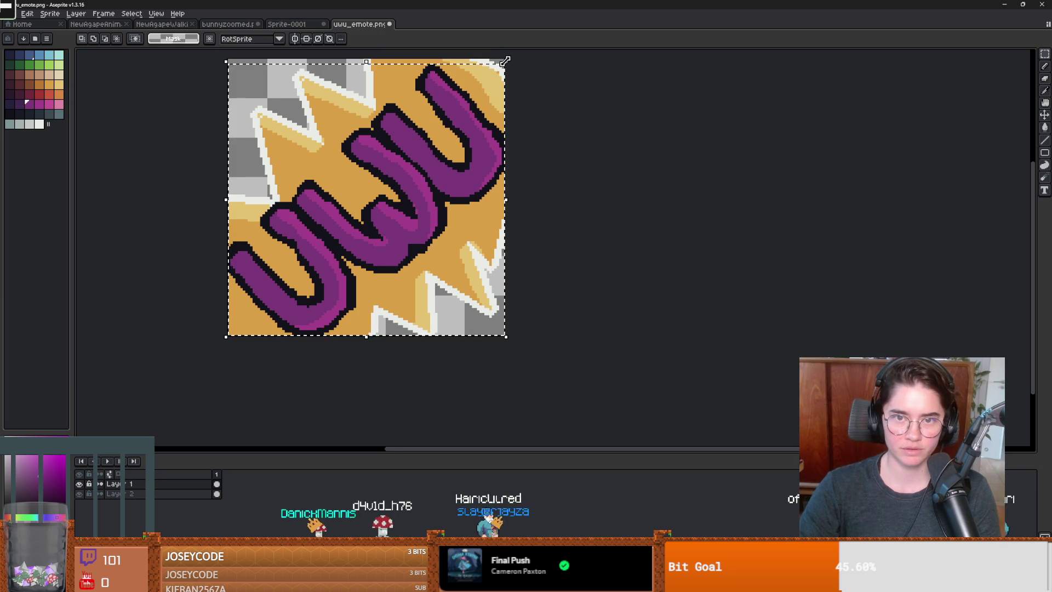
# Resize the artwork from its top-right corner and shift it one pixel right and up
pyautogui.moveTo(498, 60); pyautogui.dragTo(502, 66)
pyautogui.moveTo(328, 289); pyautogui.dragTo(333, 287)
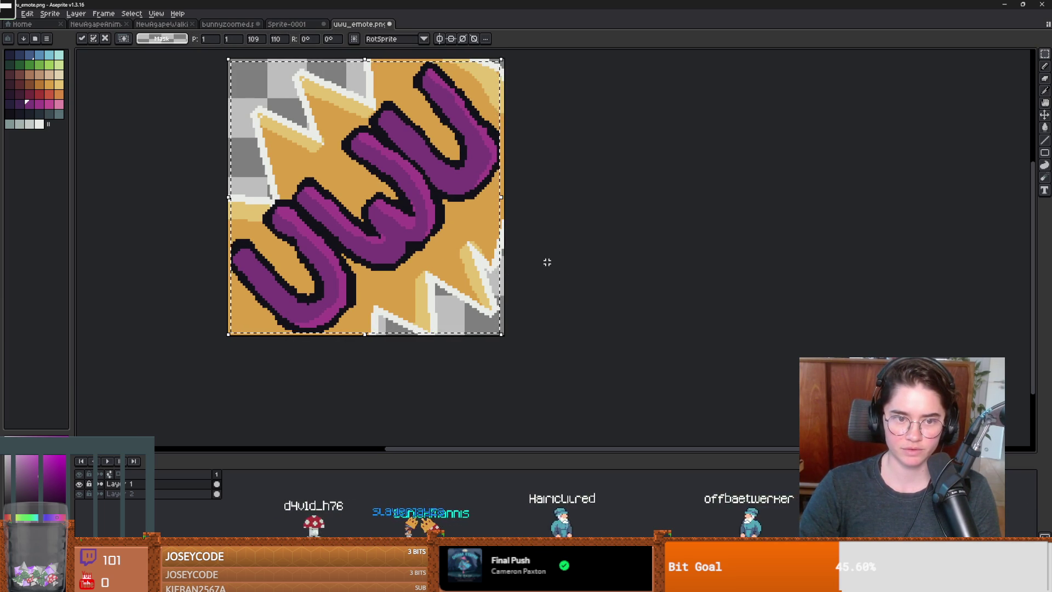
pyautogui.press('Return')
pyautogui.scroll(2, 296, 333)
# Eyedrop the dark outline colour and return to the Pencil
pyautogui.press('i')
pyautogui.click(365, 324)
pyautogui.press('b')
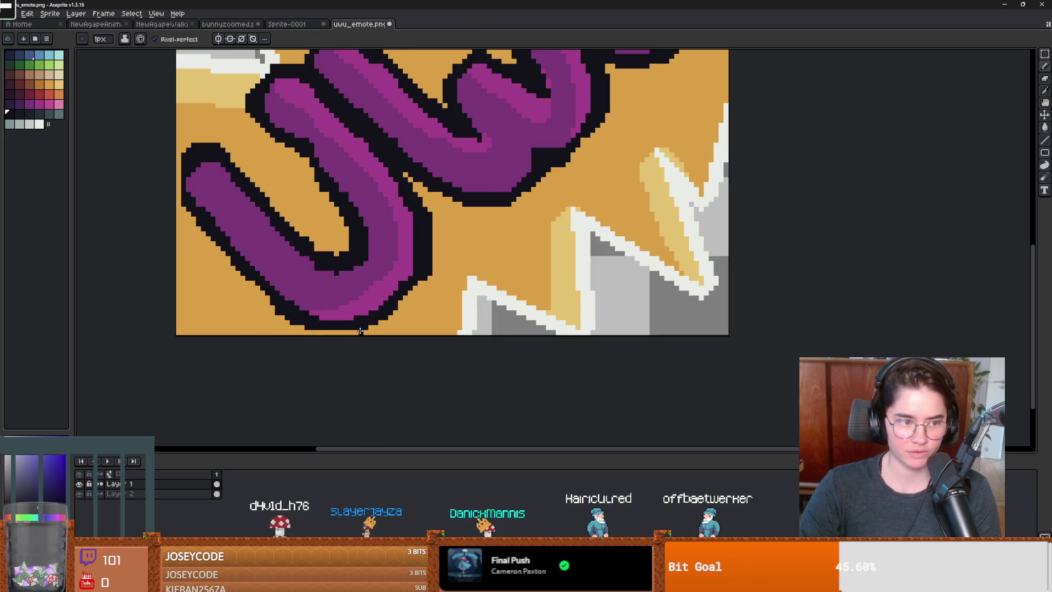
pyautogui.scroll(-1, 316, 332)
pyautogui.scroll(2, 167, 142)
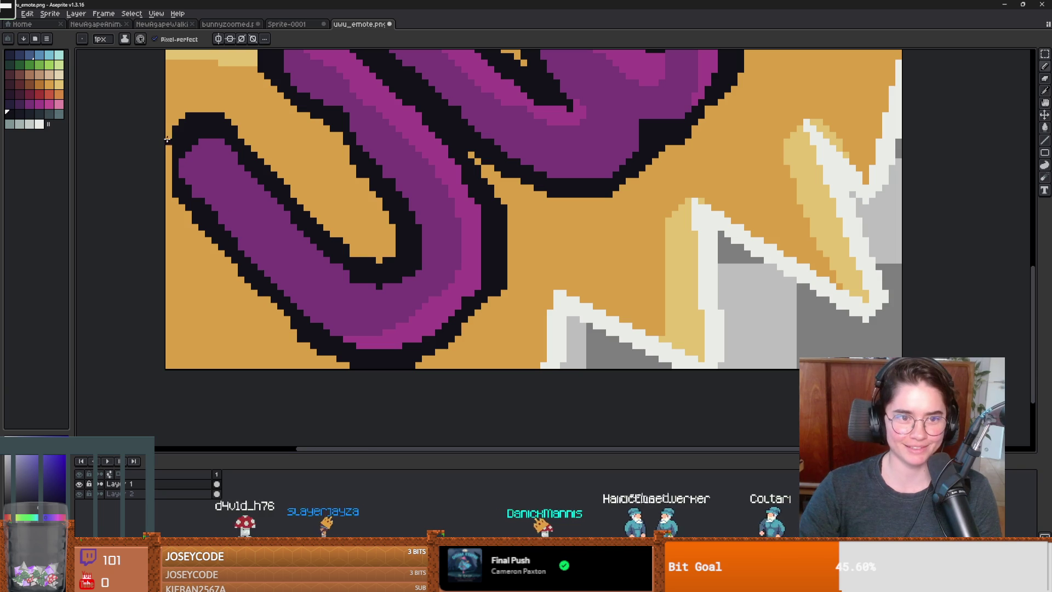
pyautogui.scroll(-2, 175, 189)
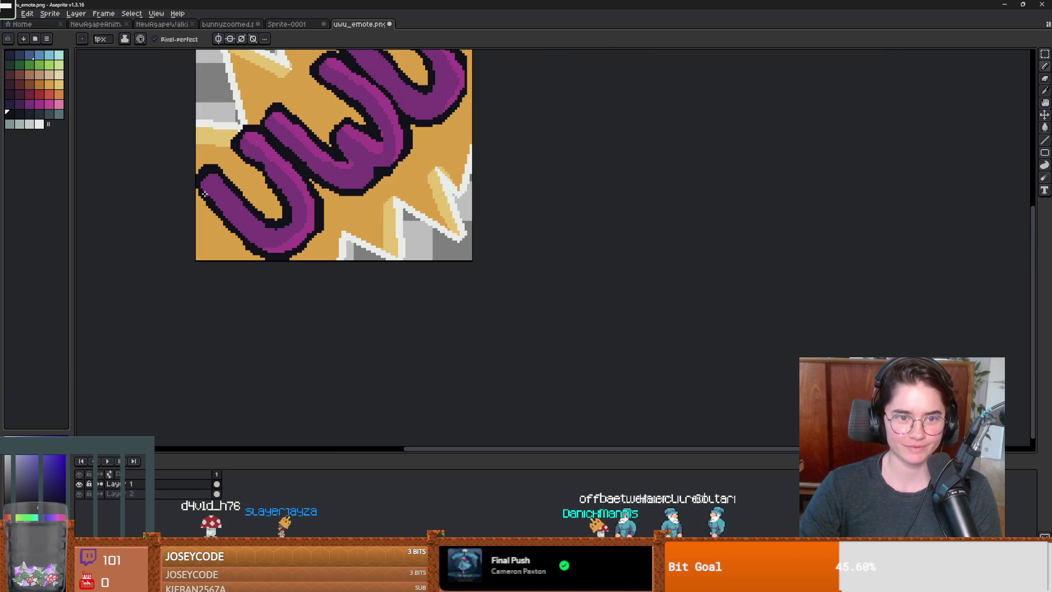
pyautogui.scroll(1, 238, 193)
pyautogui.scroll(1, 380, 188)
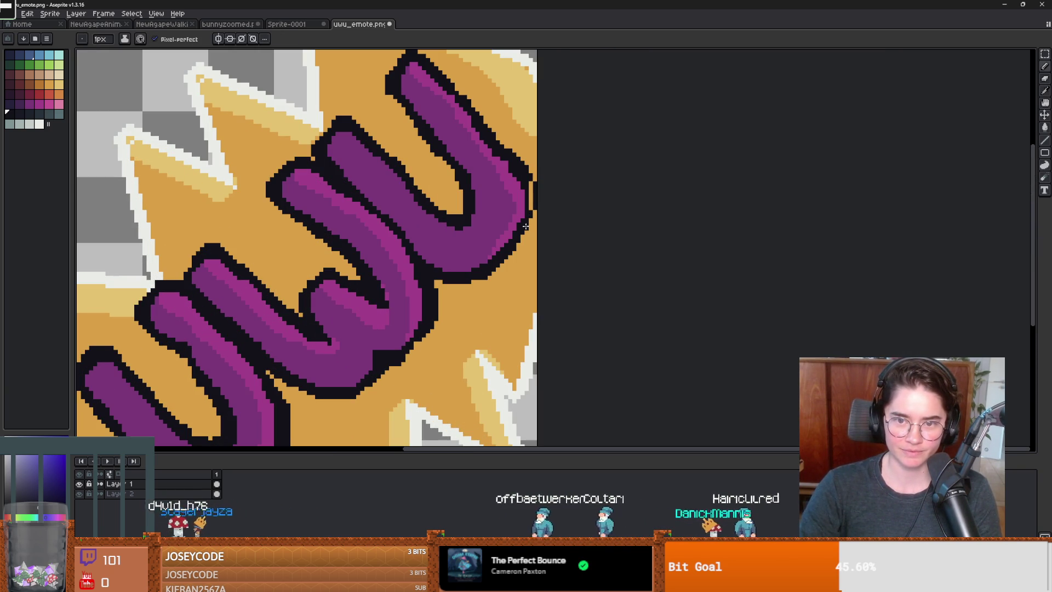
pyautogui.scroll(-5, 531, 197)
pyautogui.scroll(4, 495, 264)
pyautogui.scroll(-1, 495, 264)
# Select the whole sprite and shift it up one pixel
pyautogui.hotkey('ctrl', 'a')
pyautogui.hotkey('ctrl', 't')
pyautogui.moveTo(457, 229); pyautogui.dragTo(455, 227)
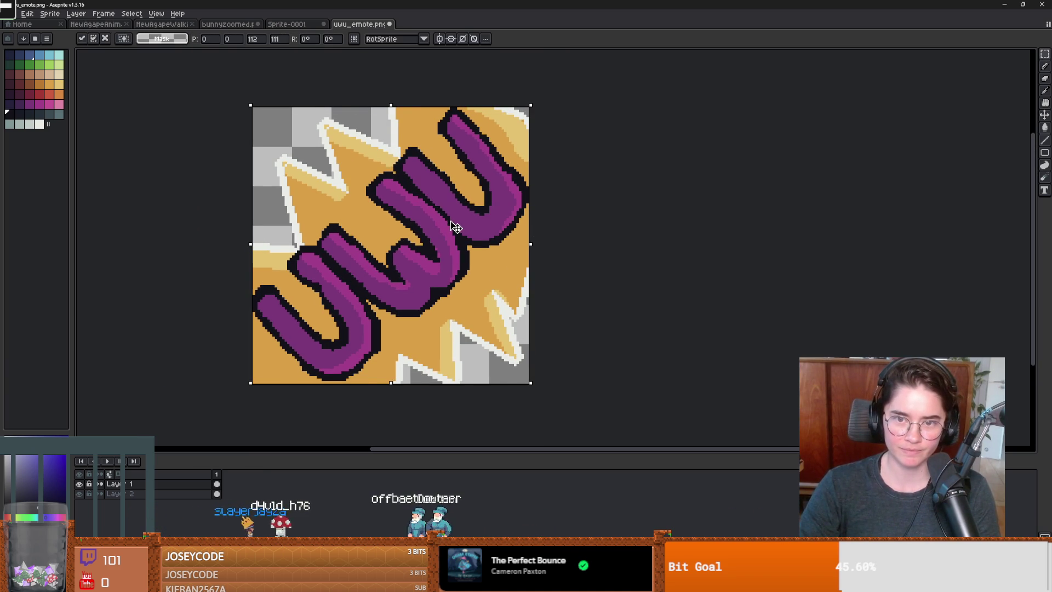
pyautogui.press('Return')
pyautogui.scroll(1, 236, 307)
pyautogui.scroll(-6, 430, 337)
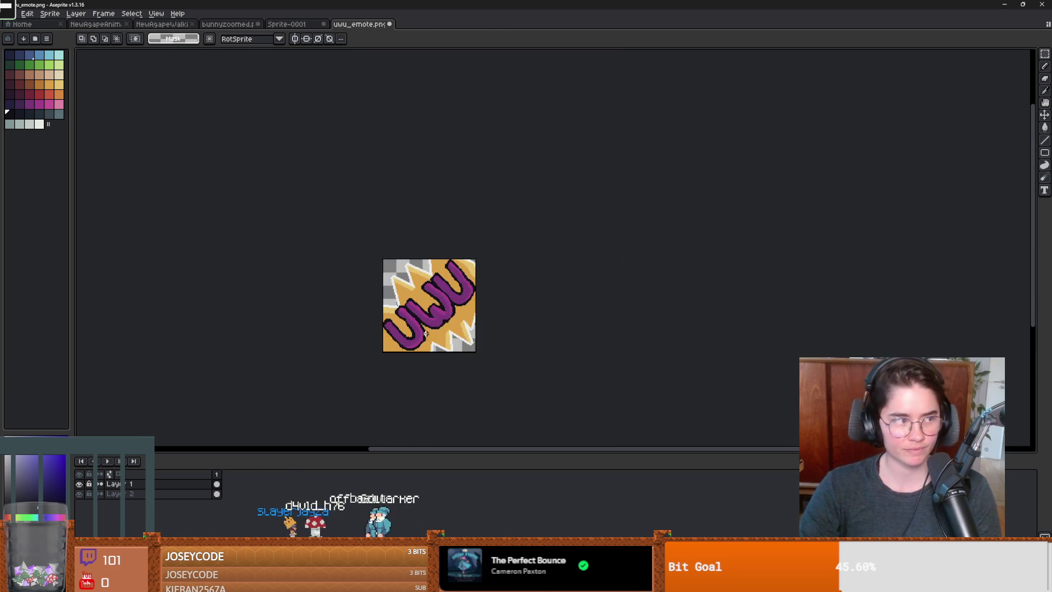
pyautogui.scroll(1, 441, 340)
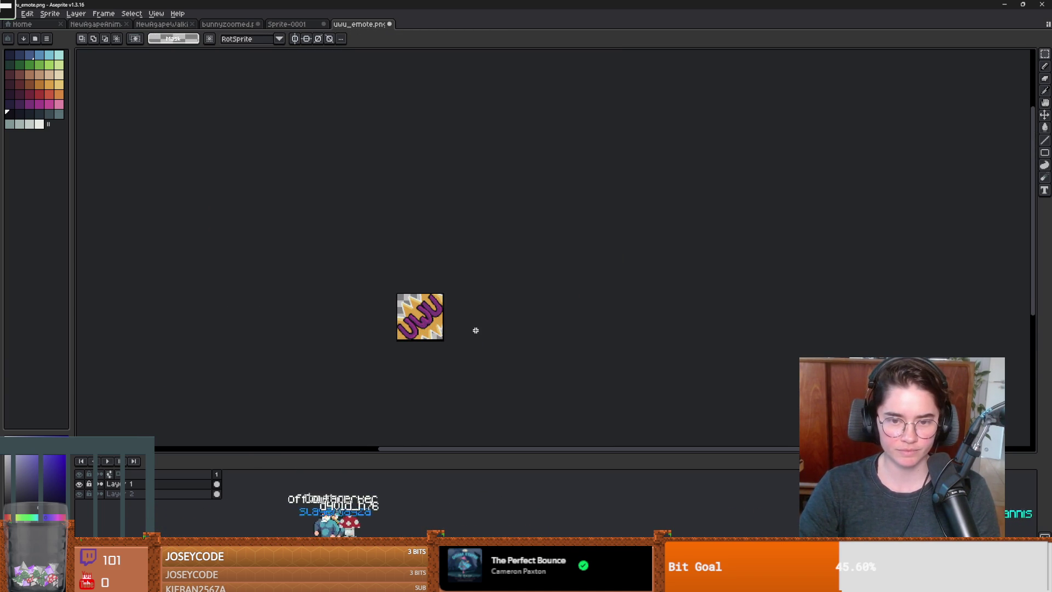
pyautogui.scroll(3, 426, 330)
# Save uwu_emote.png with Ctrl+S and confirm the PNG layers warning
pyautogui.hotkey('ctrl', 's')
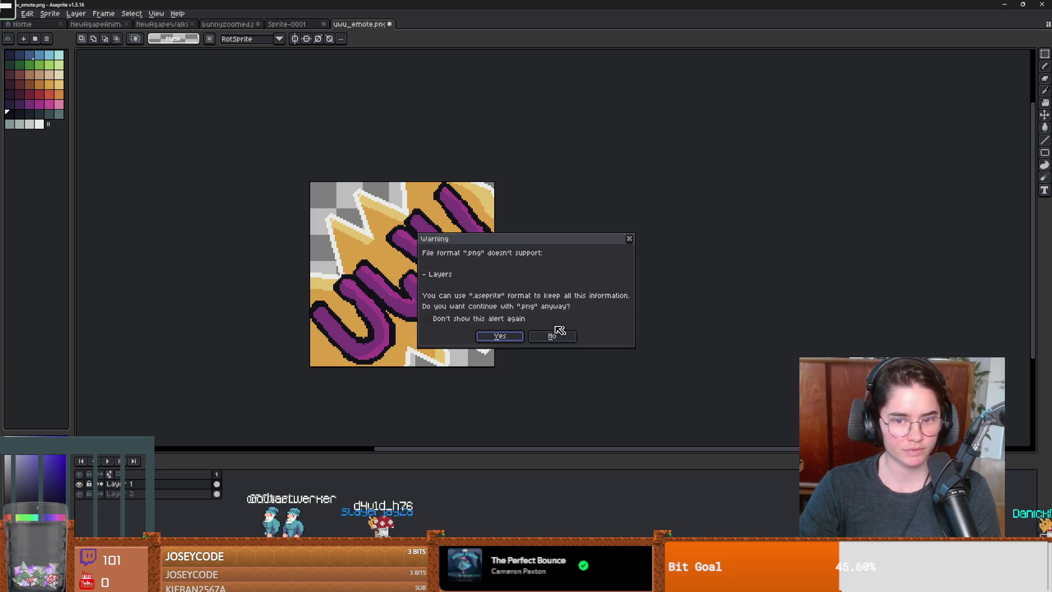
pyautogui.press('Return')
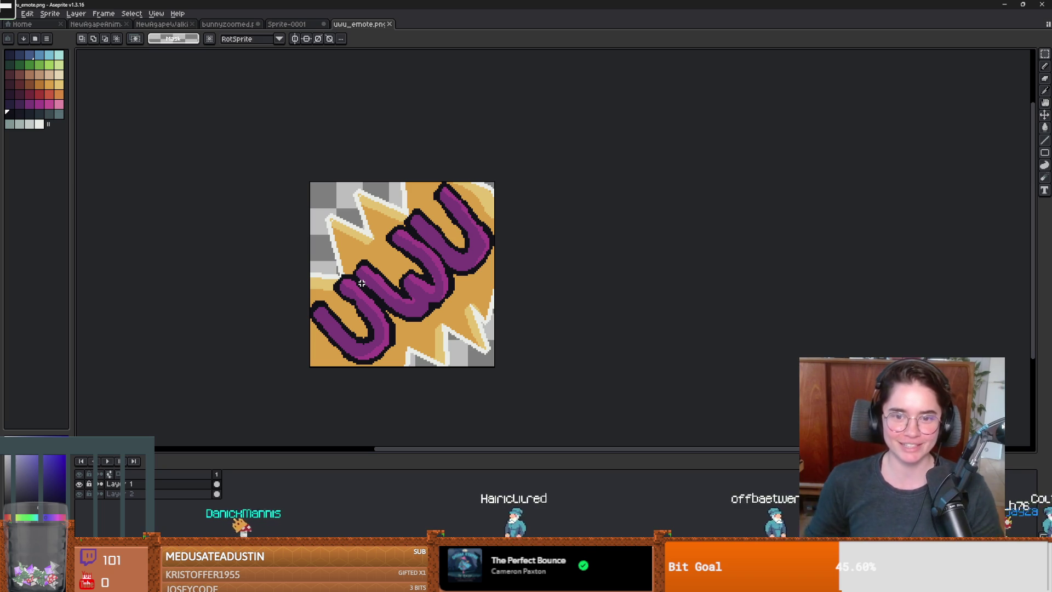
# Zoom in and out to inspect the finished UWU emote, with the Pencil selected
pyautogui.scroll(3, 461, 210)
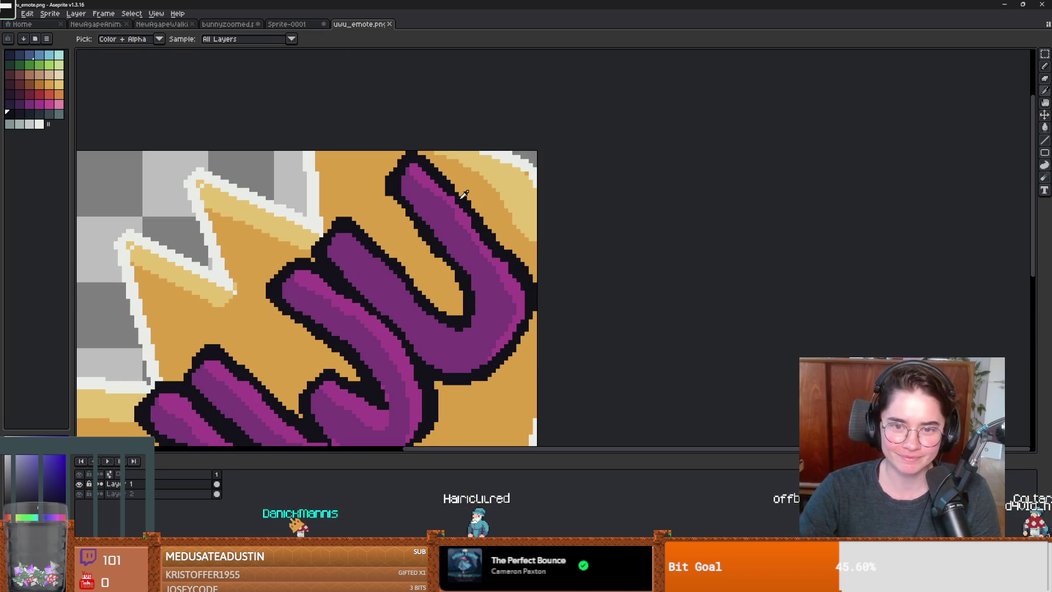
pyautogui.scroll(-1, 473, 252)
pyautogui.scroll(-2, 474, 252)
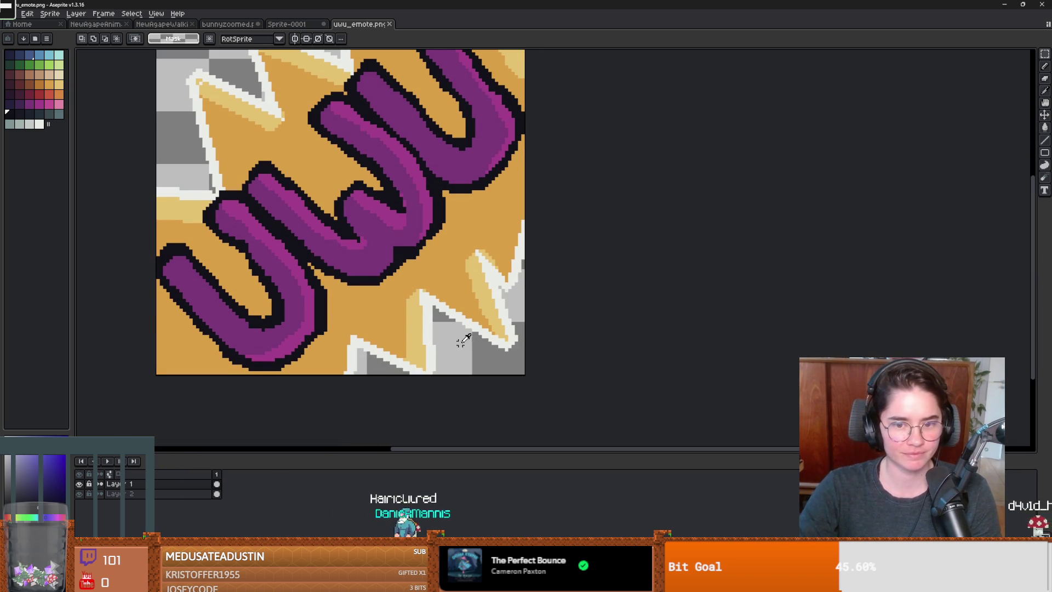
pyautogui.press('b')
pyautogui.scroll(-1, 468, 336)
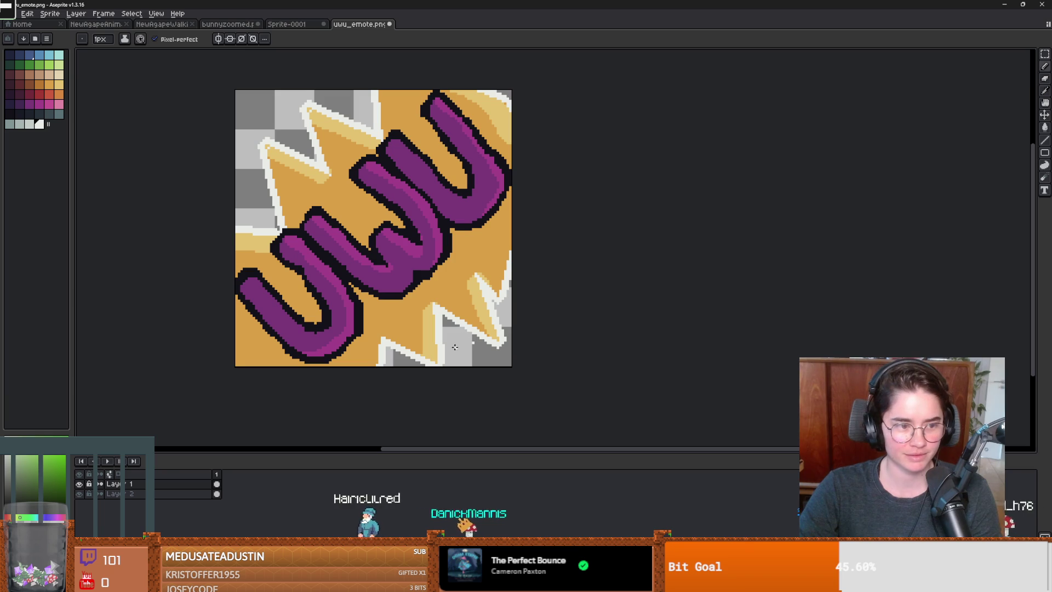
pyautogui.scroll(1, 434, 300)
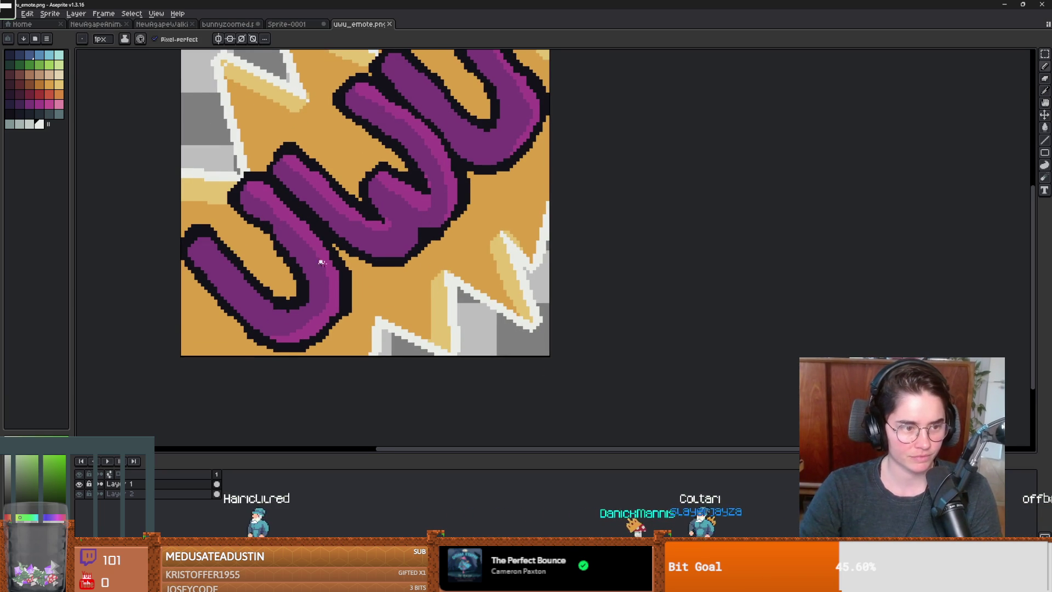
pyautogui.scroll(-2, 343, 265)
pyautogui.scroll(-5, 498, 256)
pyautogui.scroll(5, 498, 256)
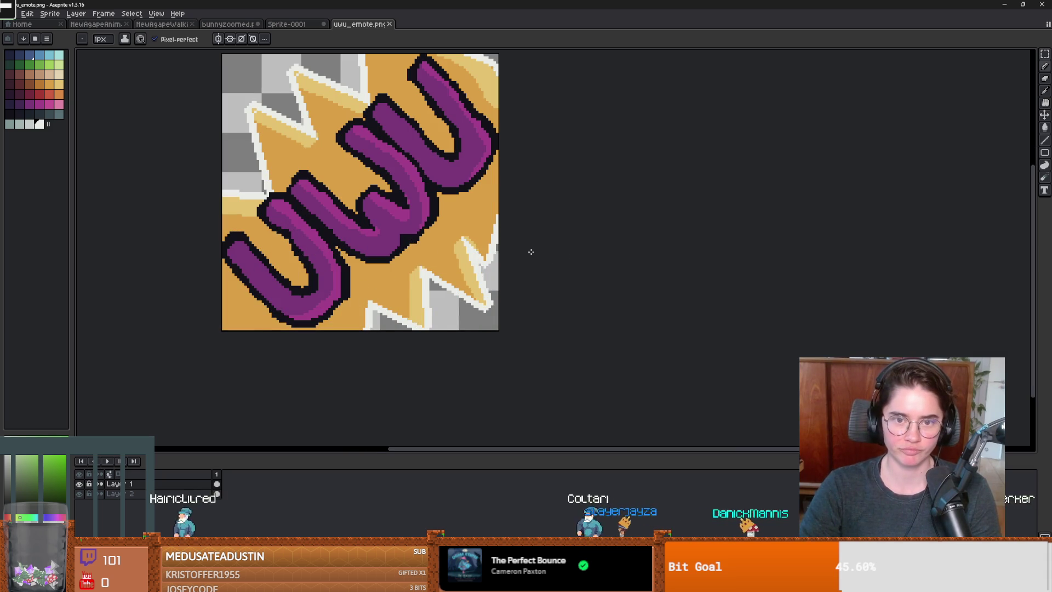
pyautogui.scroll(-1, 529, 251)
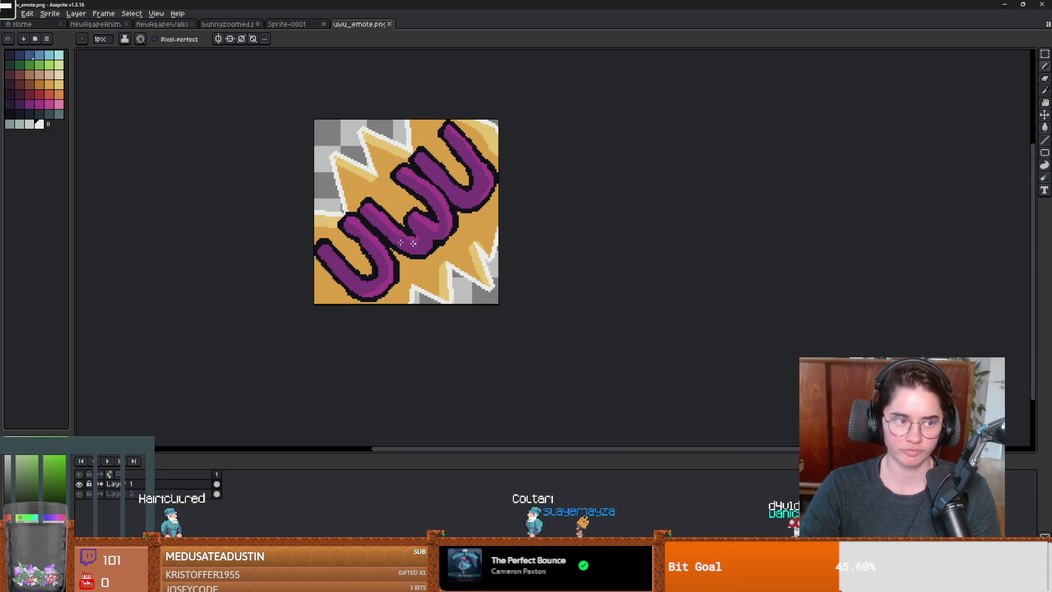
pyautogui.scroll(1, 455, 236)
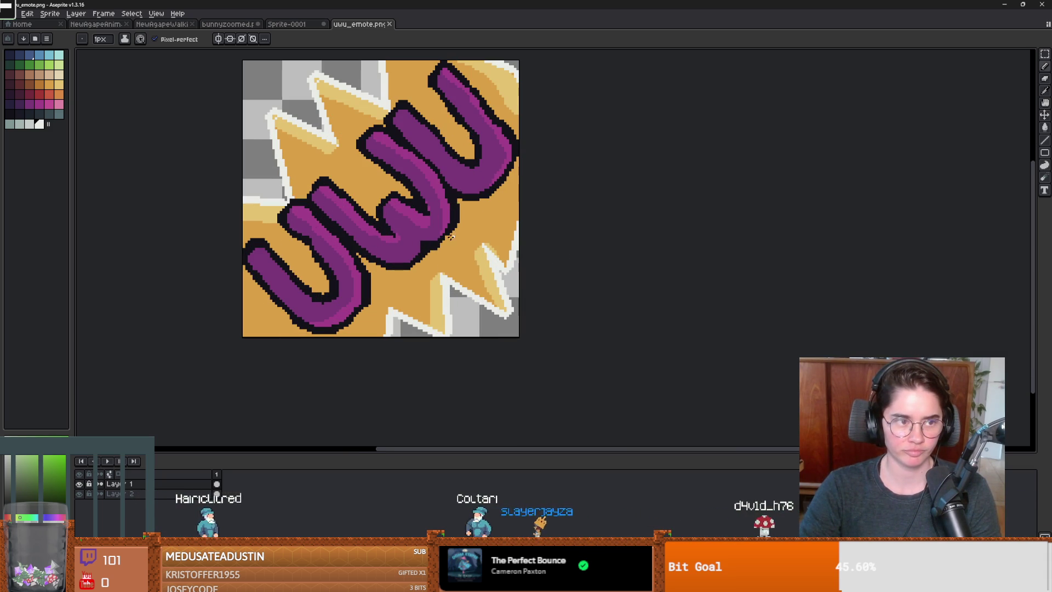
# Dismiss the locked-layer warning from the Move tool and make Layer 2 active
pyautogui.press('v')
pyautogui.click(537, 239)
pyautogui.click(511, 339)
pyautogui.scroll(-2, 342, 344)
pyautogui.scroll(1, 348, 337)
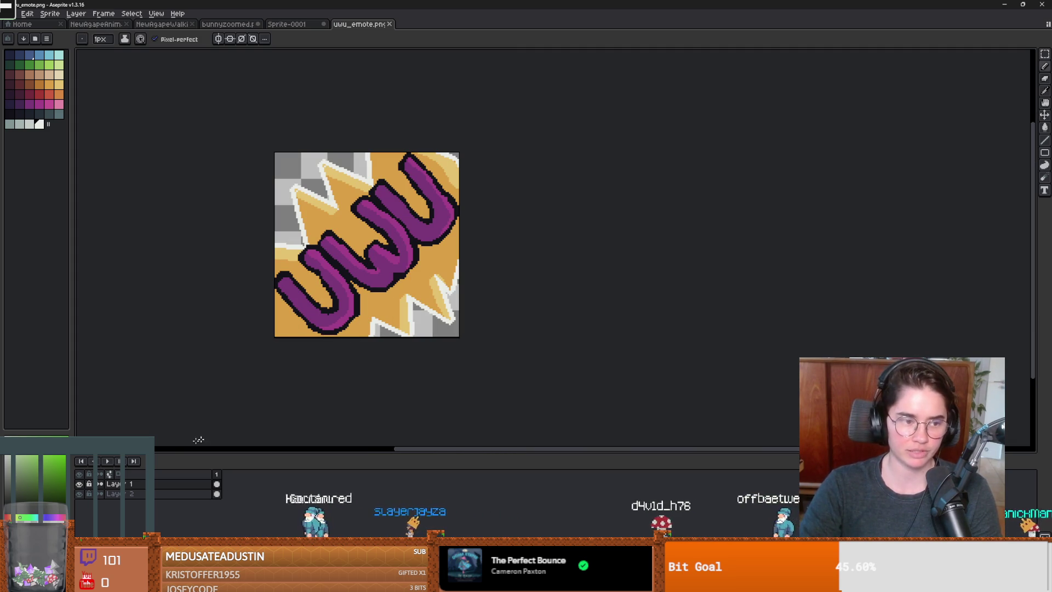
pyautogui.click(101, 496)
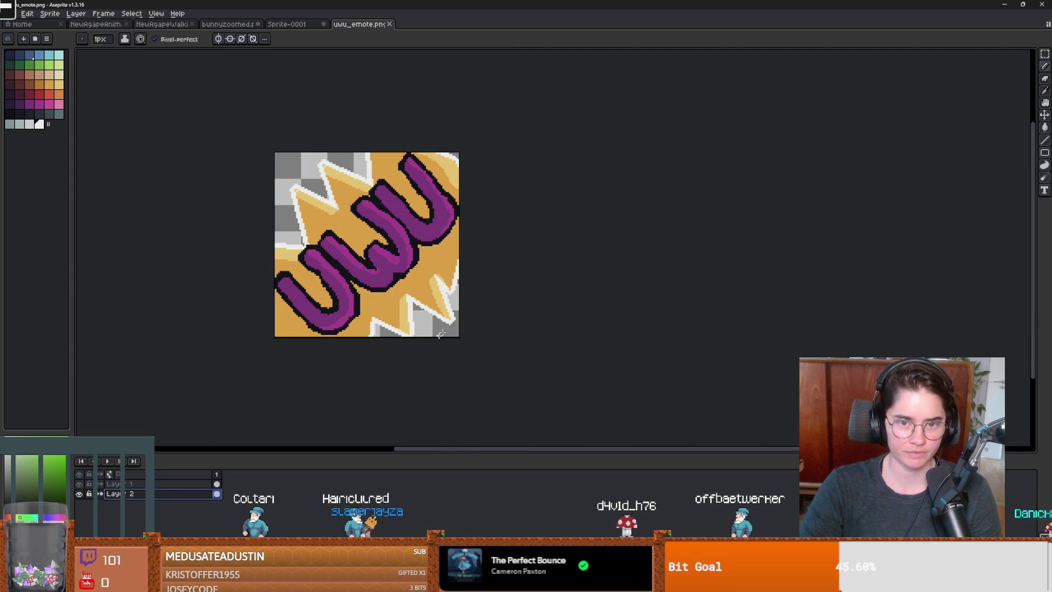
# Save the emote as PNG, accepting the layers warning
pyautogui.hotkey('ctrl', 's')
pyautogui.click(500, 336)
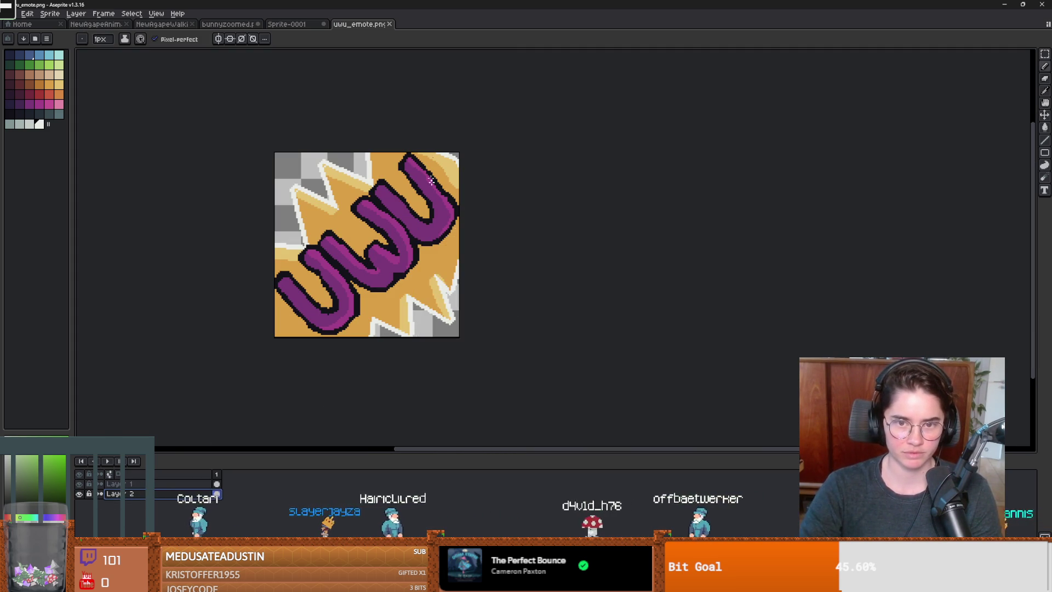
pyautogui.scroll(1, 361, 301)
# Magic-wand the orange region and paint white at the burst's right edge with an 8px brush
pyautogui.press('e')
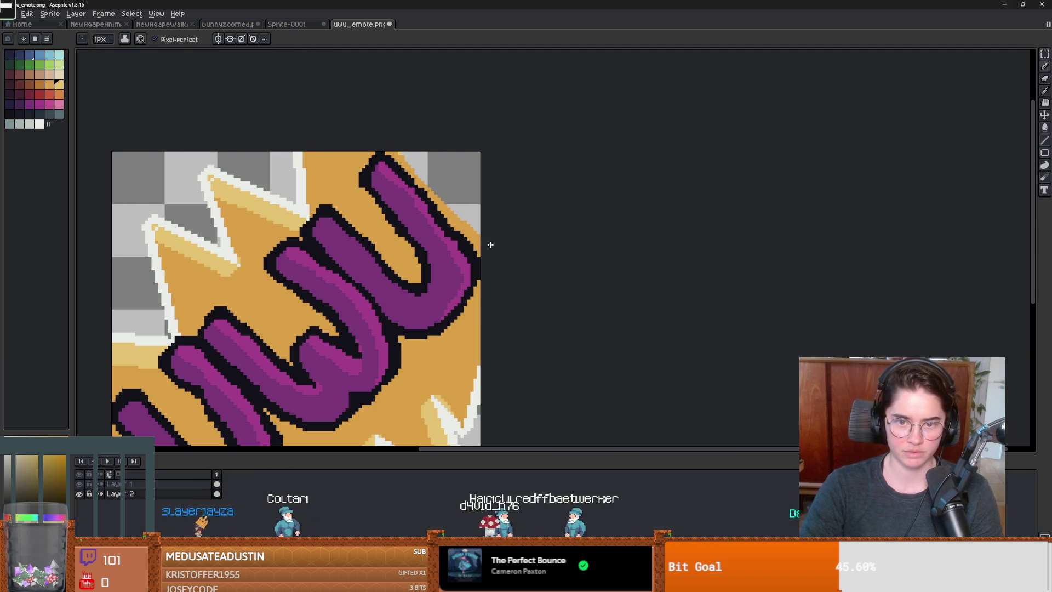
pyautogui.press('w')
pyautogui.click(475, 241)
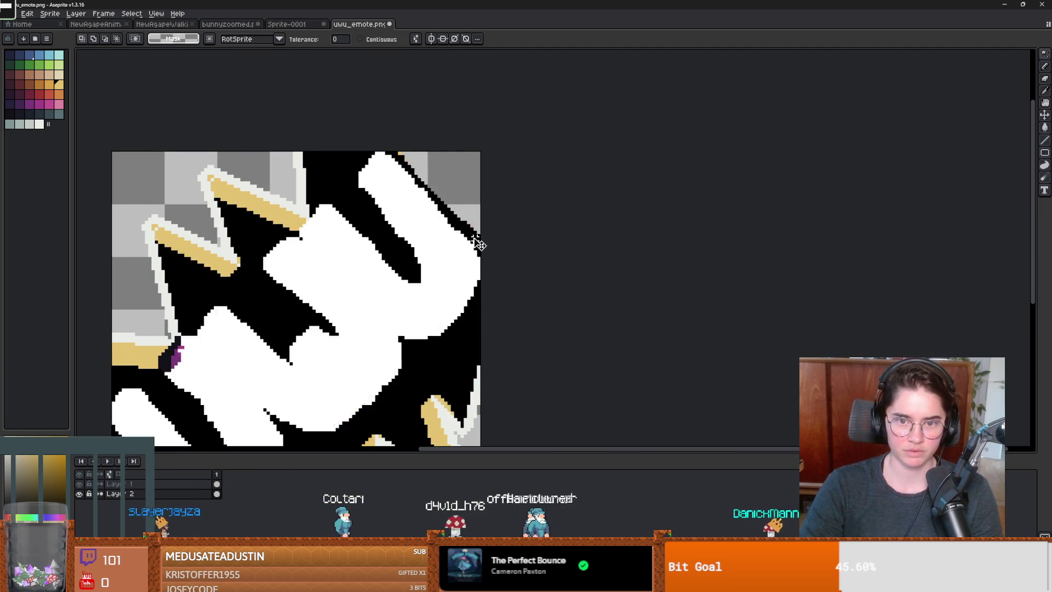
pyautogui.press('b')
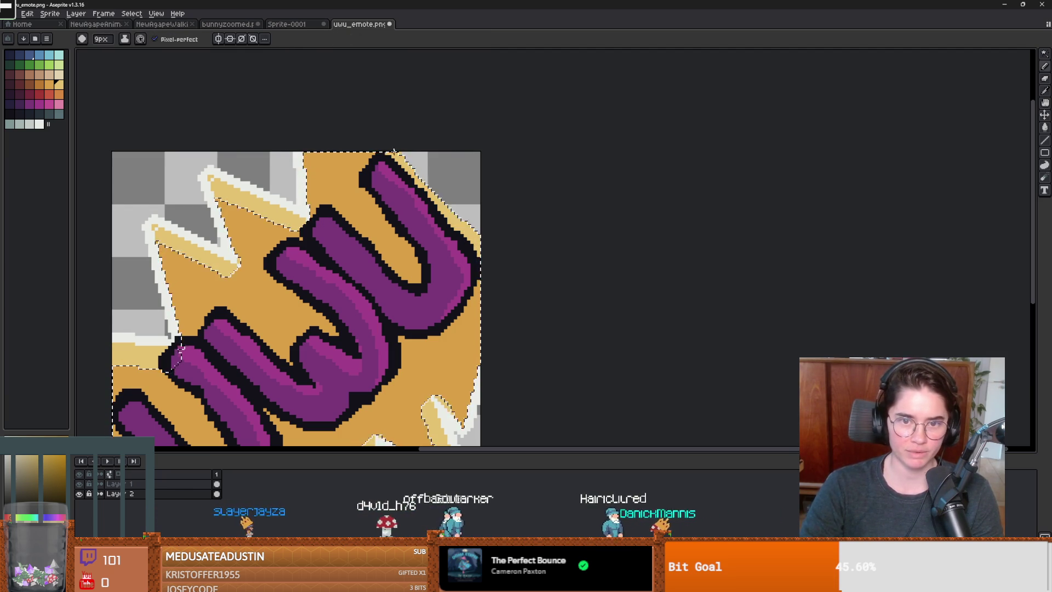
pyautogui.press('x')
pyautogui.click(476, 204)
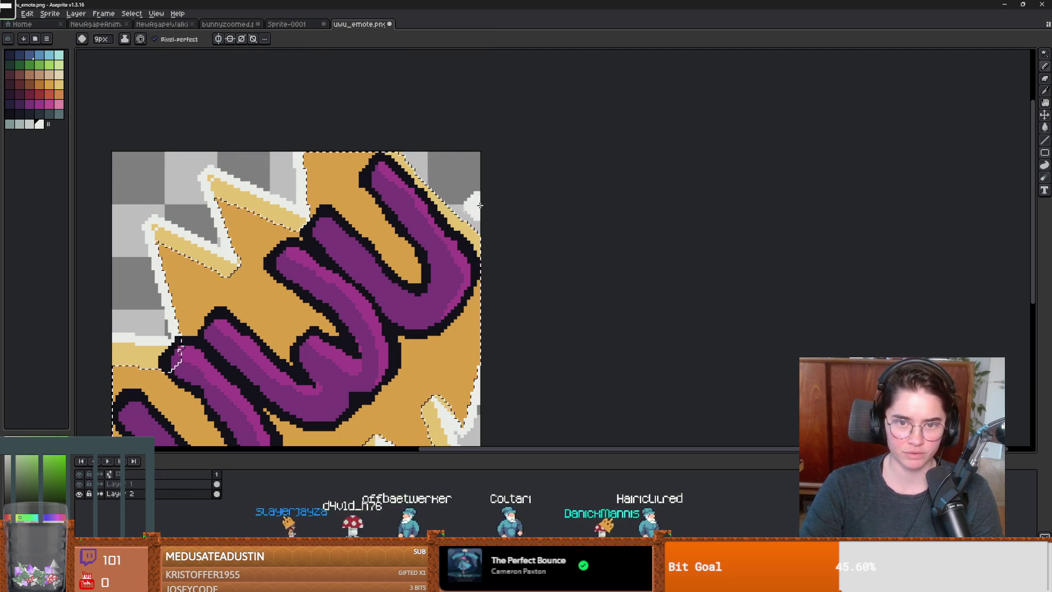
# Draw a thin 1px white line across the burst's top-right corner
pyautogui.press('m')
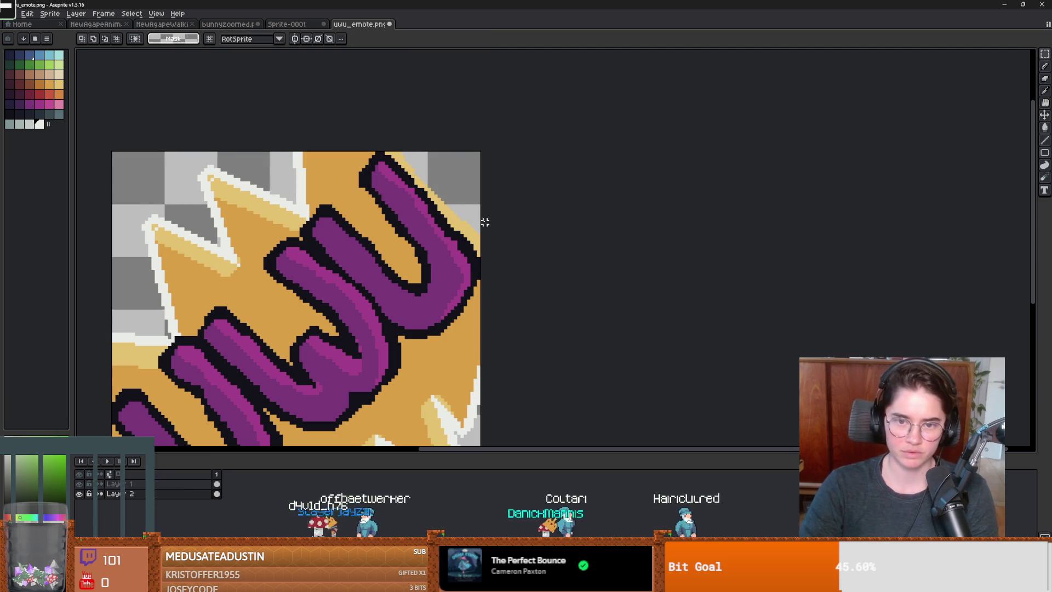
pyautogui.press('b')
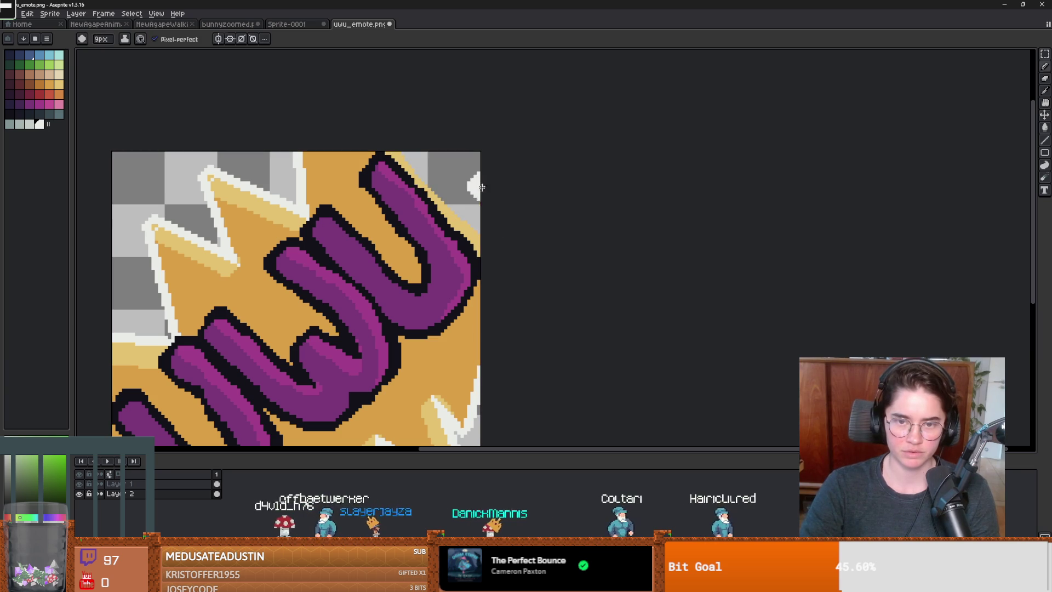
pyautogui.press('-')
pyautogui.press('-')
pyautogui.press('-')
pyautogui.moveTo(477, 218); pyautogui.dragTo(432, 156)
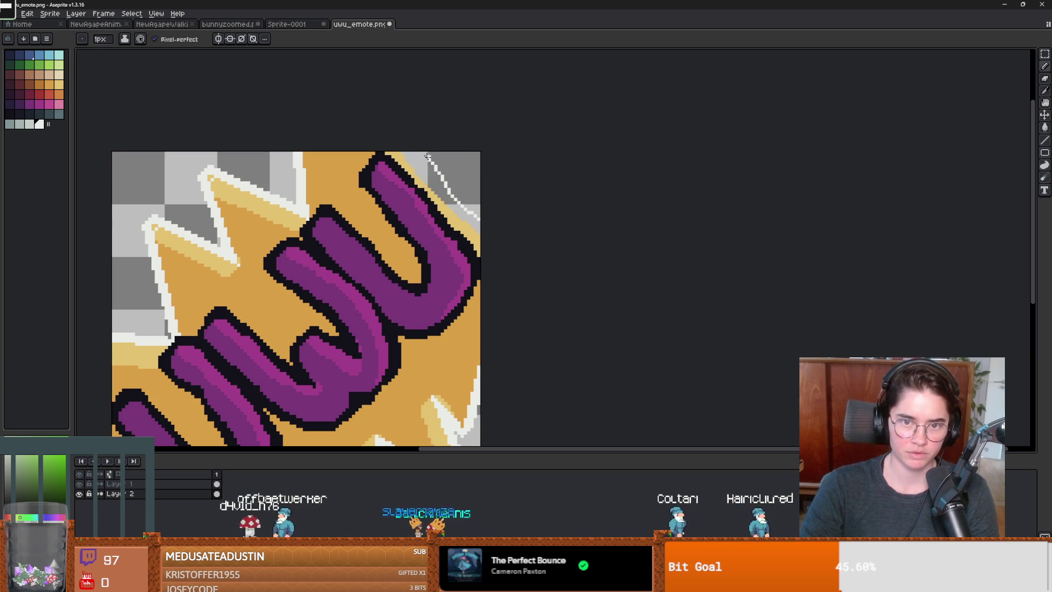
# Lighten the corner area beside the white line with the Paint Bucket
pyautogui.press('s')
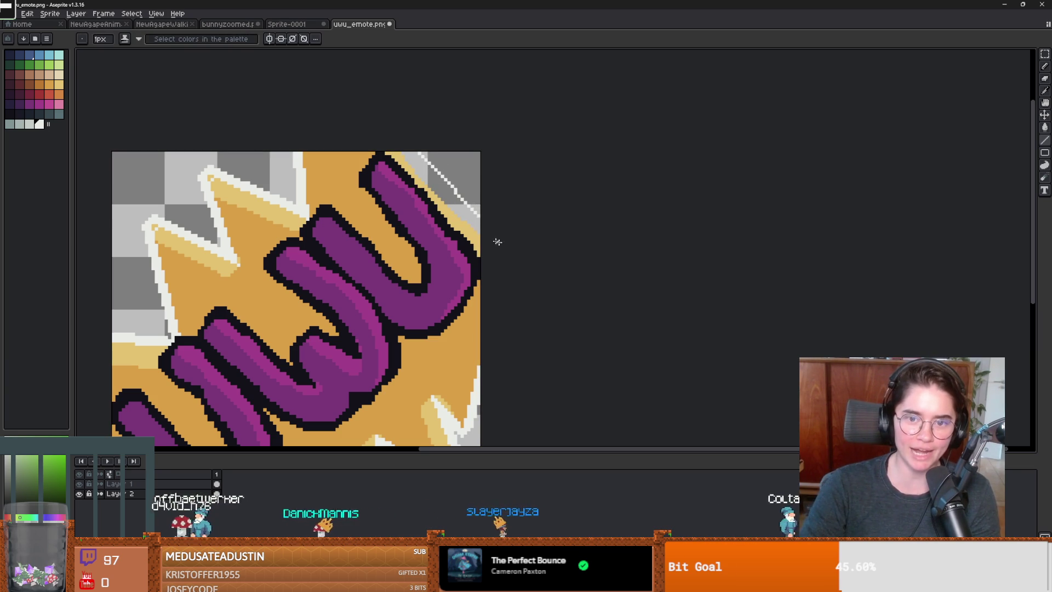
pyautogui.press('g')
pyautogui.click(459, 210)
pyautogui.scroll(-3, 504, 226)
pyautogui.scroll(2, 493, 227)
# Save the emote to PNG again, accepting the format warning
pyautogui.press('b')
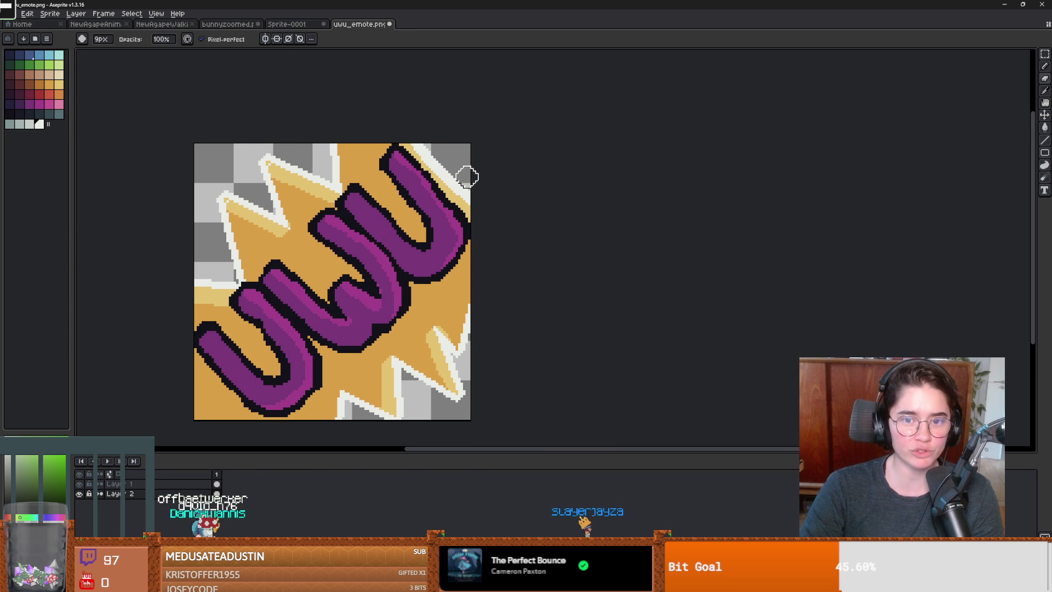
pyautogui.scroll(1, 453, 165)
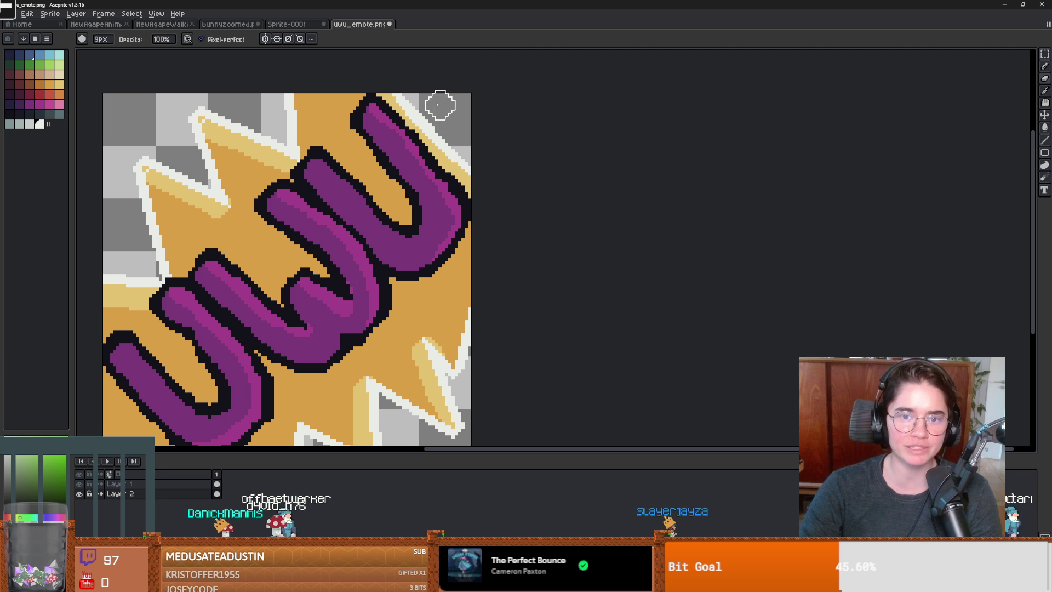
pyautogui.hotkey('ctrl', 's')
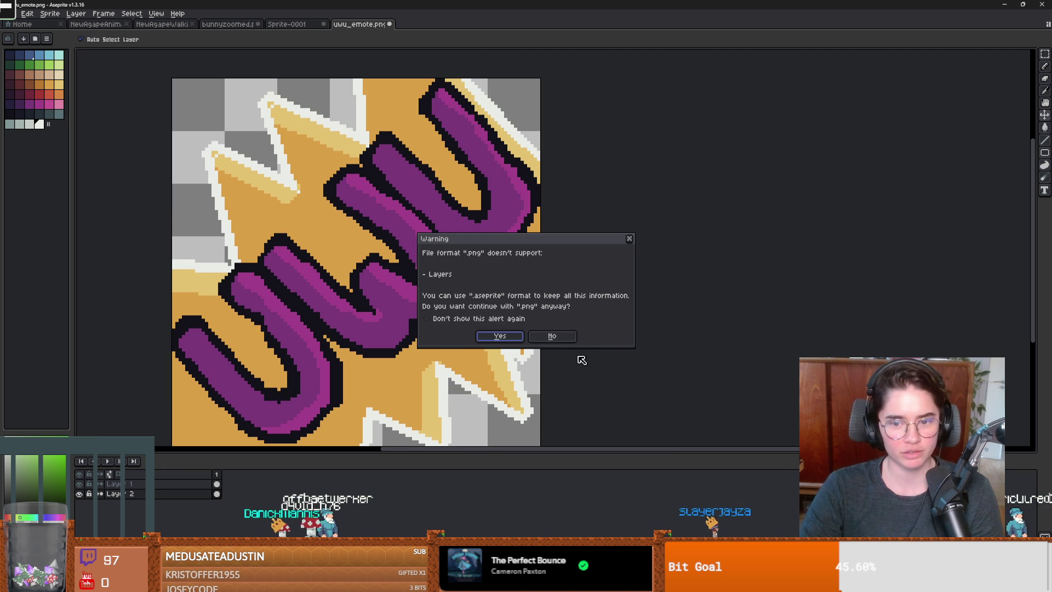
pyautogui.click(564, 336)
pyautogui.scroll(-1, 576, 336)
pyautogui.scroll(-1, 557, 296)
# Select the 1px Pencil with orange as the drawing colour
pyautogui.scroll(1, 352, 338)
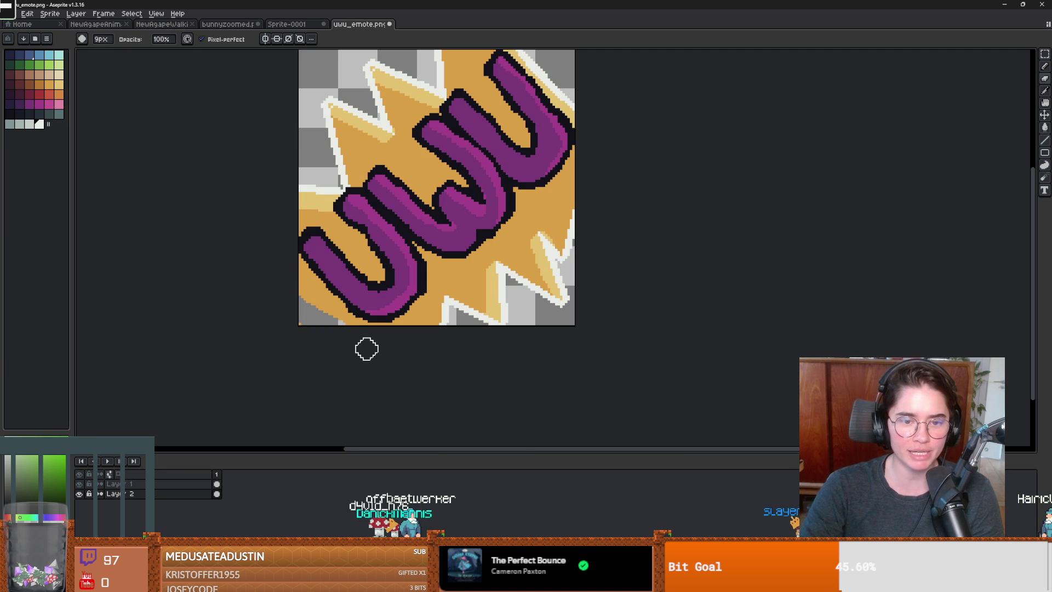
pyautogui.press('b')
pyautogui.keyDown('alt'); pyautogui.click(303, 285); pyautogui.keyUp('alt')
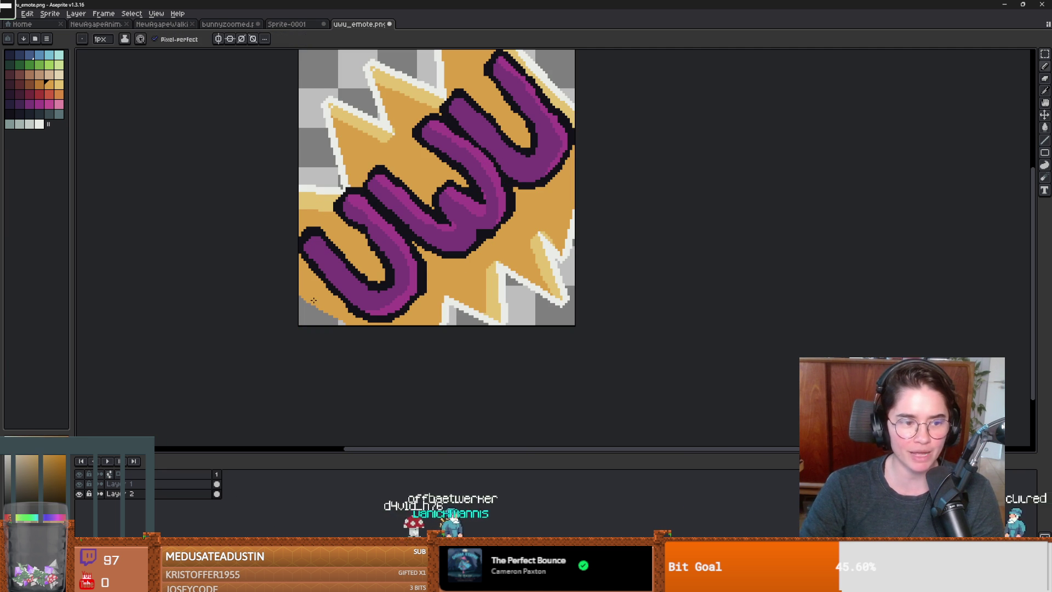
# Paint orange over the light pixels at the bottom-left corner, then pan and zoom to check
pyautogui.moveTo(307, 315)
pyautogui.mouseDown()
pyautogui.moveTo(303, 303)
pyautogui.moveTo(328, 320)
pyautogui.mouseUp()
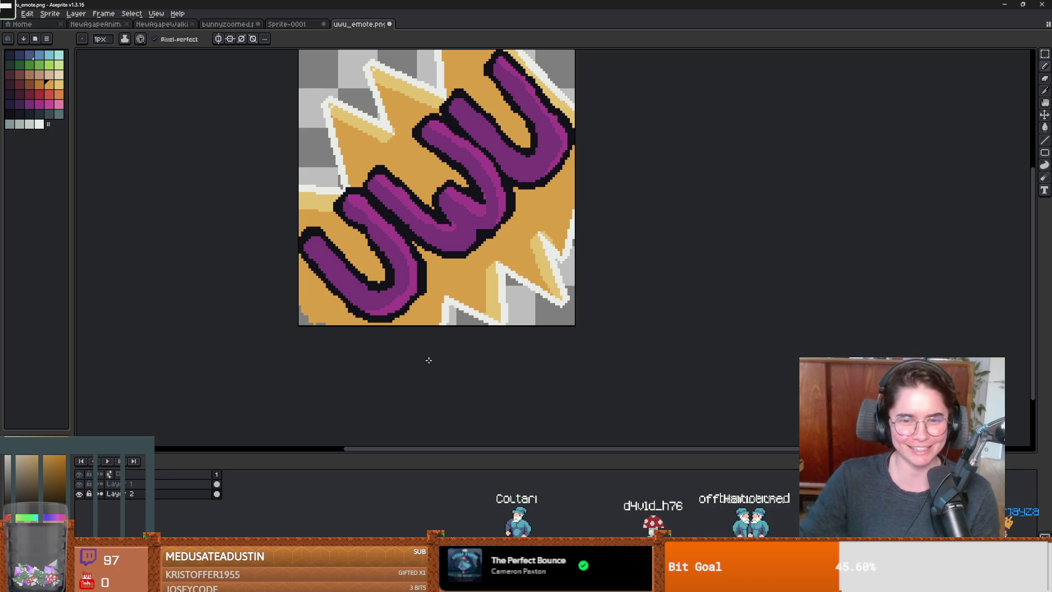
pyautogui.moveTo(538, 106)
pyautogui.mouseDown()
pyautogui.moveTo(460, 104)
pyautogui.moveTo(480, 246)
pyautogui.mouseUp()
pyautogui.moveTo(430, 223); pyautogui.dragTo(437, 219)
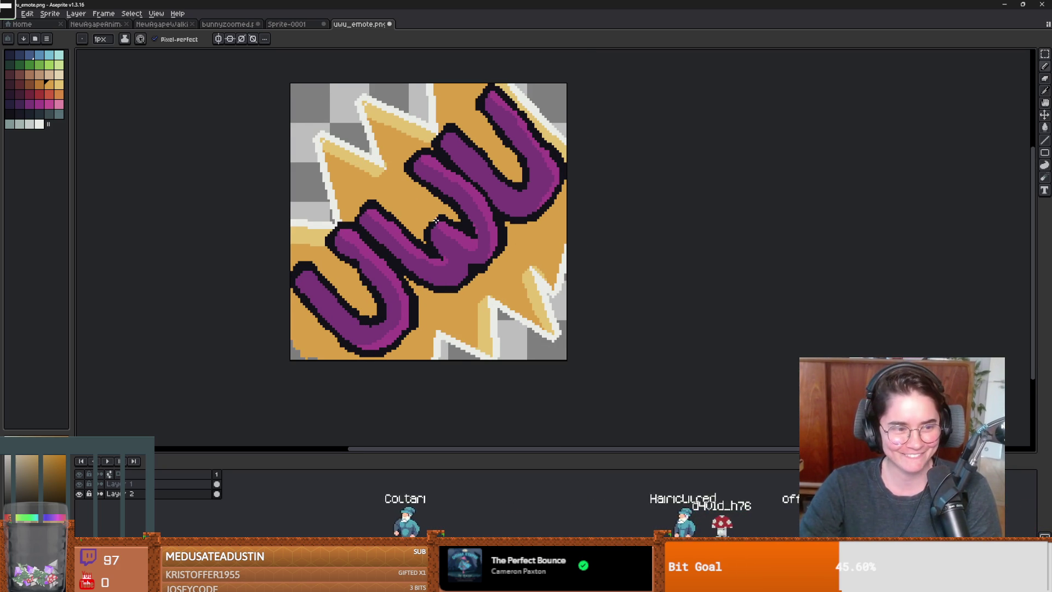
pyautogui.scroll(-4, 507, 206)
pyautogui.scroll(3, 514, 207)
pyautogui.moveTo(513, 207); pyautogui.dragTo(514, 210)
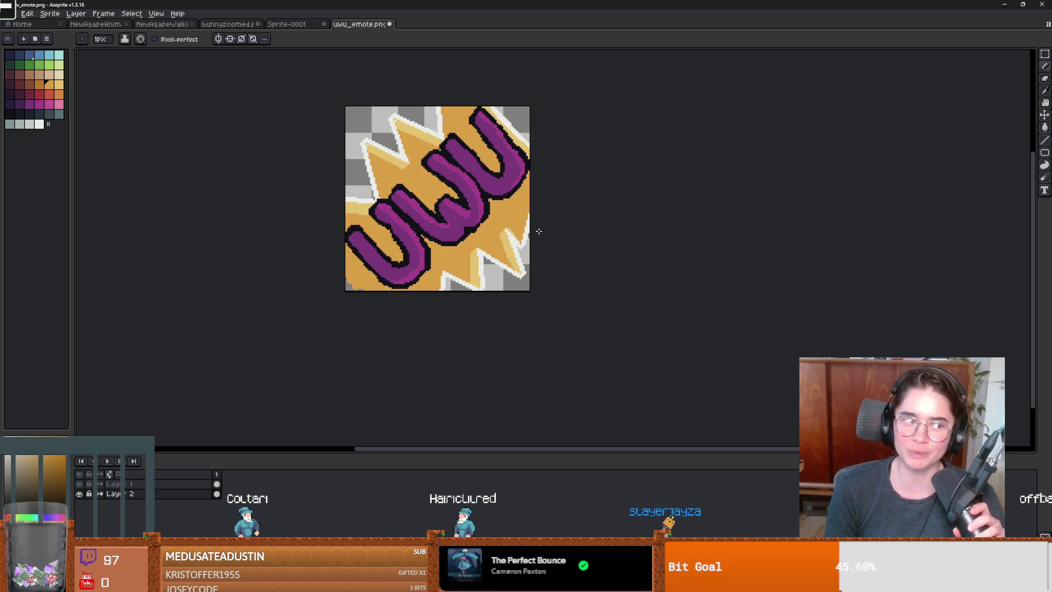
pyautogui.scroll(2, 486, 164)
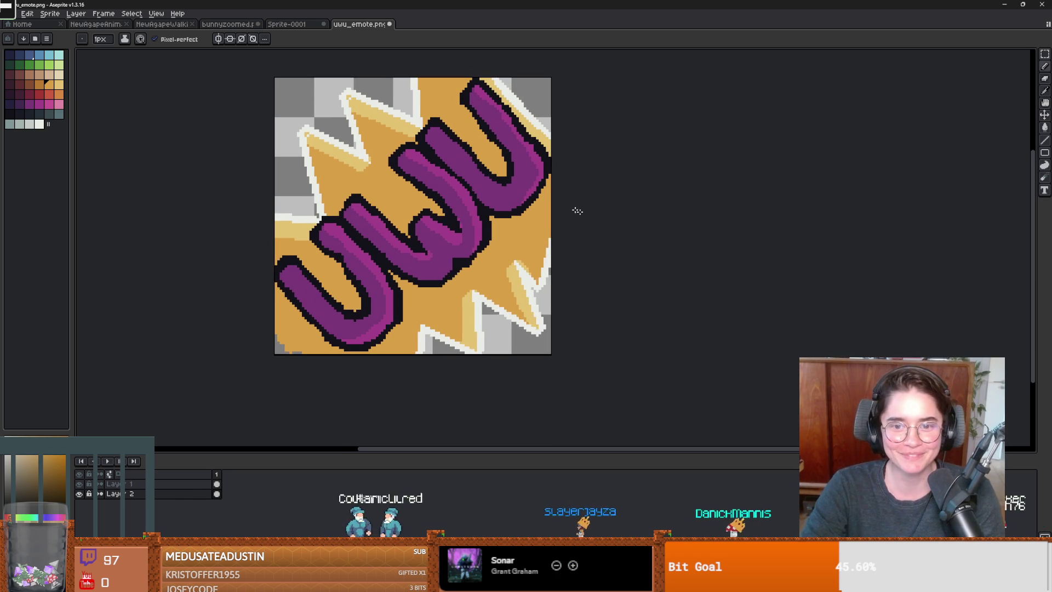
# Save the flattened uwu_emote.png, confirming the 'png doesn't support Layers' warning
pyautogui.hotkey('ctrl', 's')
pyautogui.press('Tab')
pyautogui.press('Return')
pyautogui.scroll(-1, 595, 221)
pyautogui.hotkey('ctrl', 's')
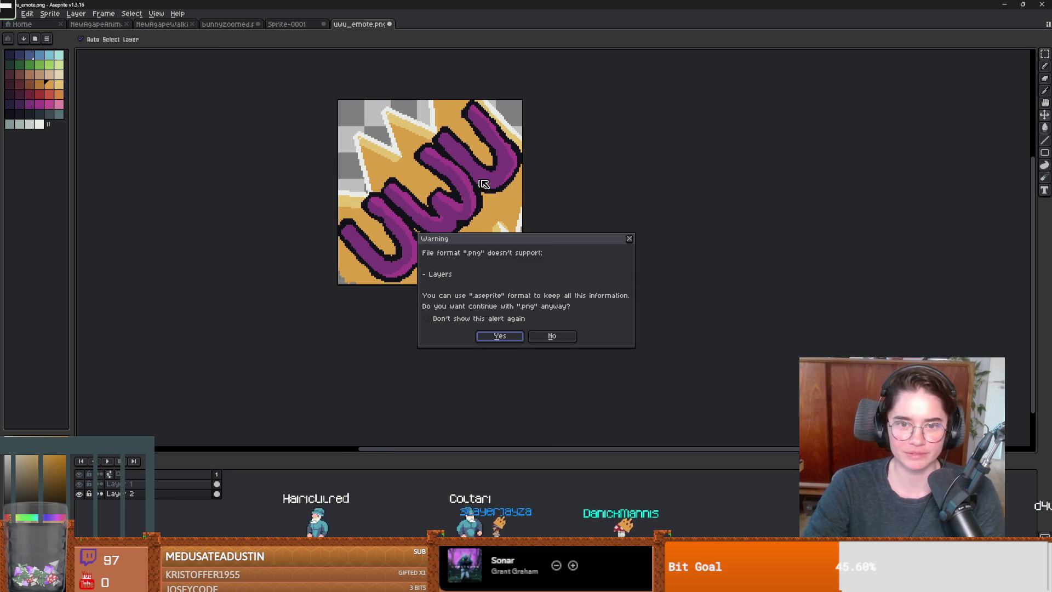
pyautogui.click(498, 335)
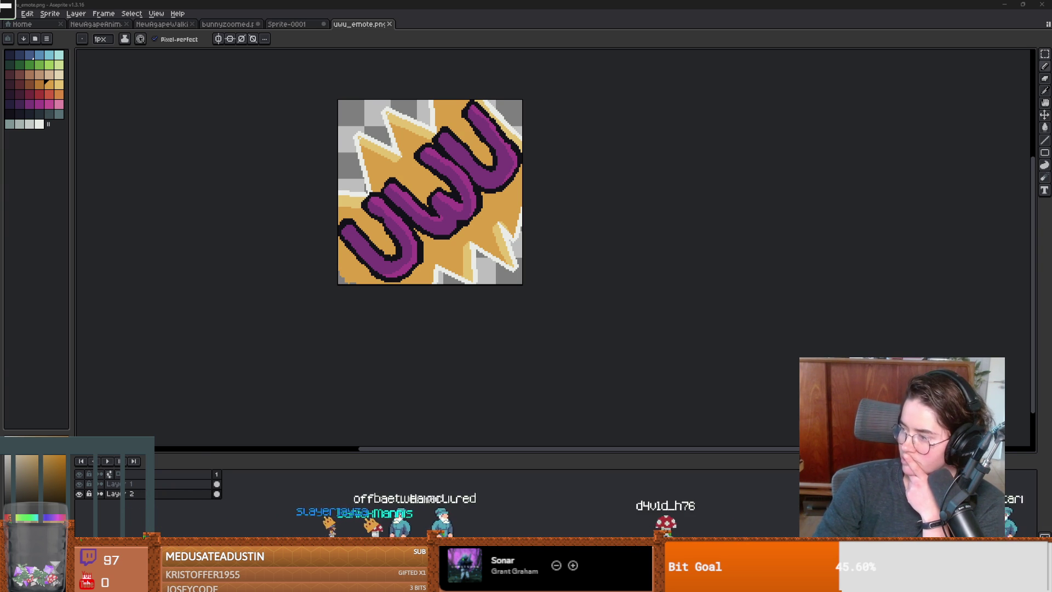
pyautogui.moveTo(614, 70)
pyautogui.mouseDown()
pyautogui.moveTo(620, 80)
pyautogui.moveTo(589, 5)
pyautogui.mouseUp()
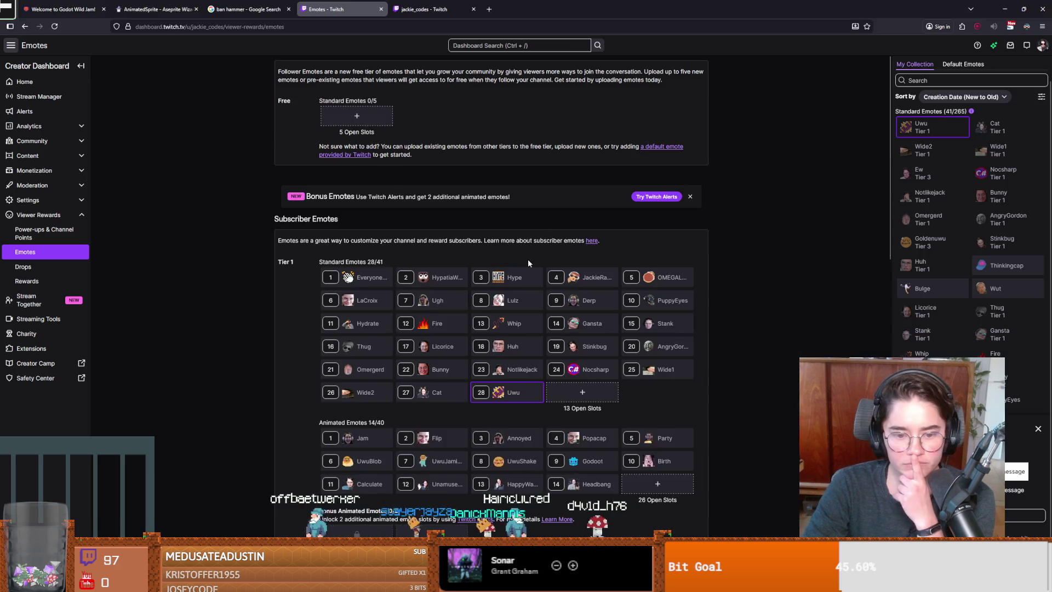
# Scroll down through the Emotes page's slots and back up to the top
pyautogui.scroll(-3, 528, 259)
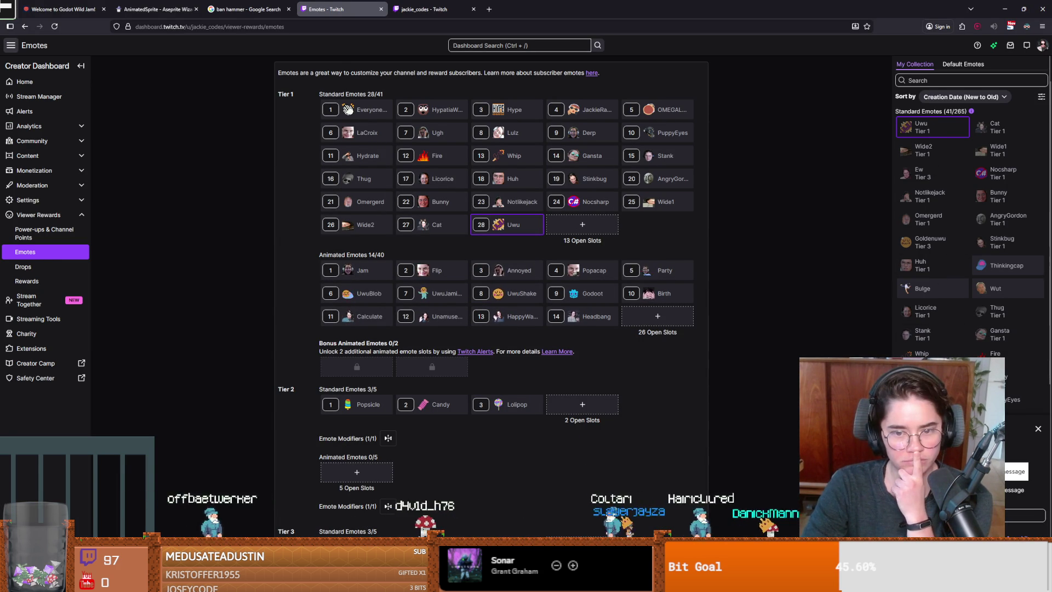
pyautogui.scroll(-1, 700, 336)
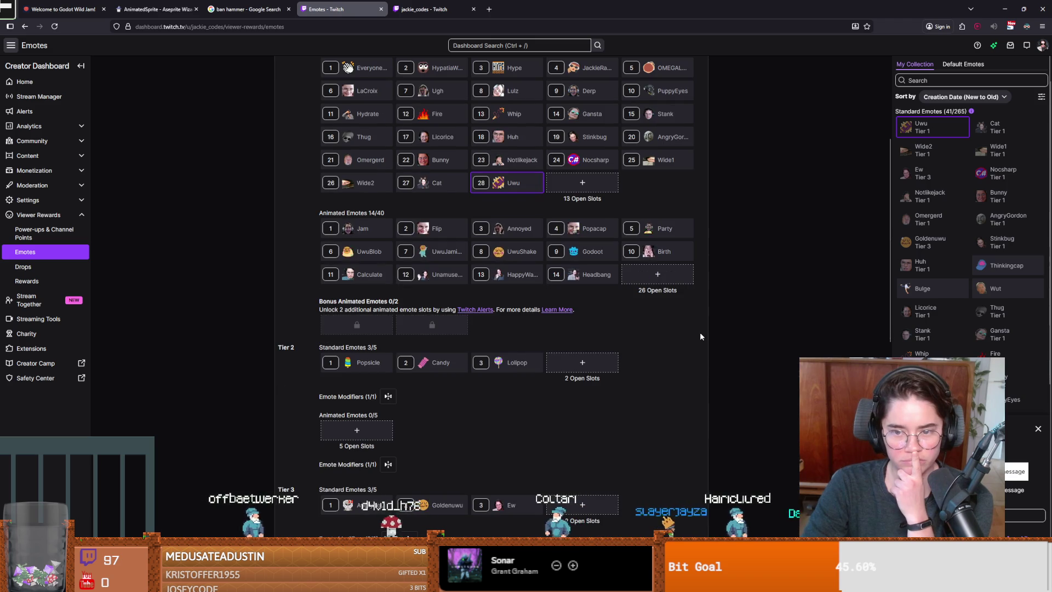
pyautogui.scroll(-1, 700, 336)
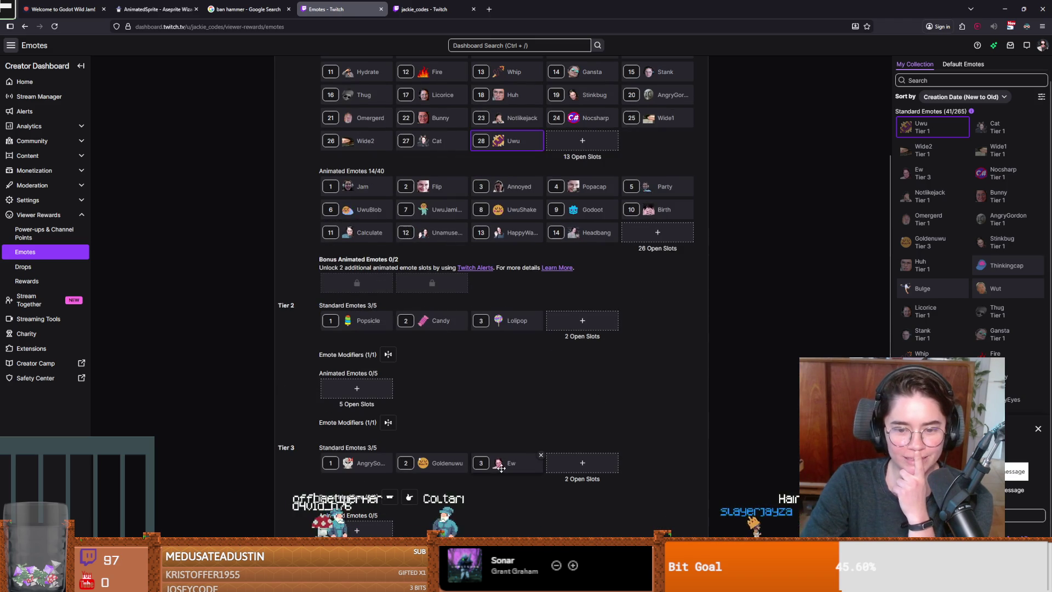
pyautogui.scroll(3, 565, 388)
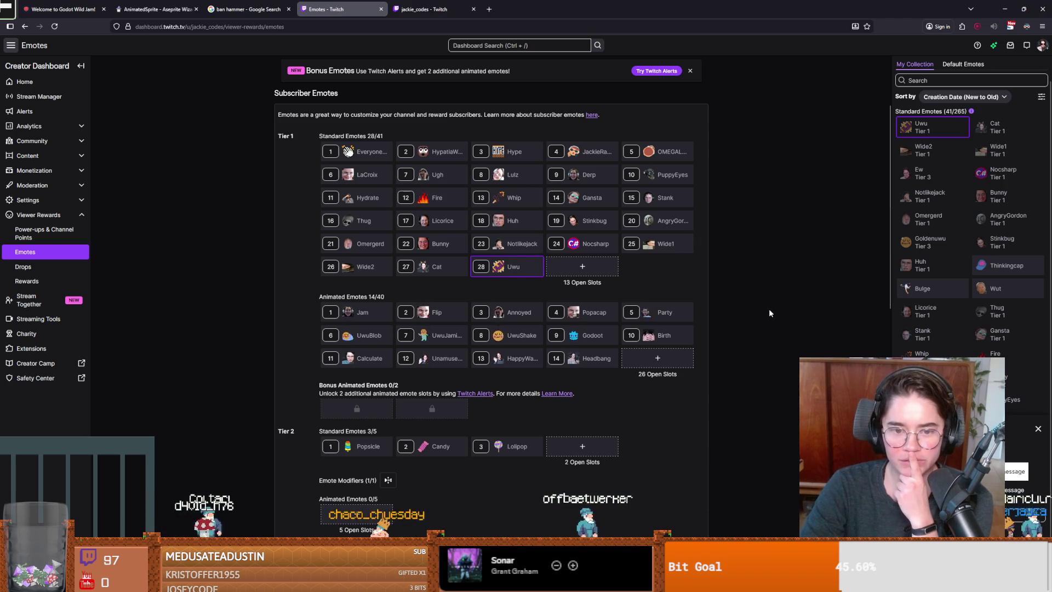
pyautogui.scroll(2, 768, 308)
pyautogui.scroll(2, 778, 318)
pyautogui.scroll(1, 780, 322)
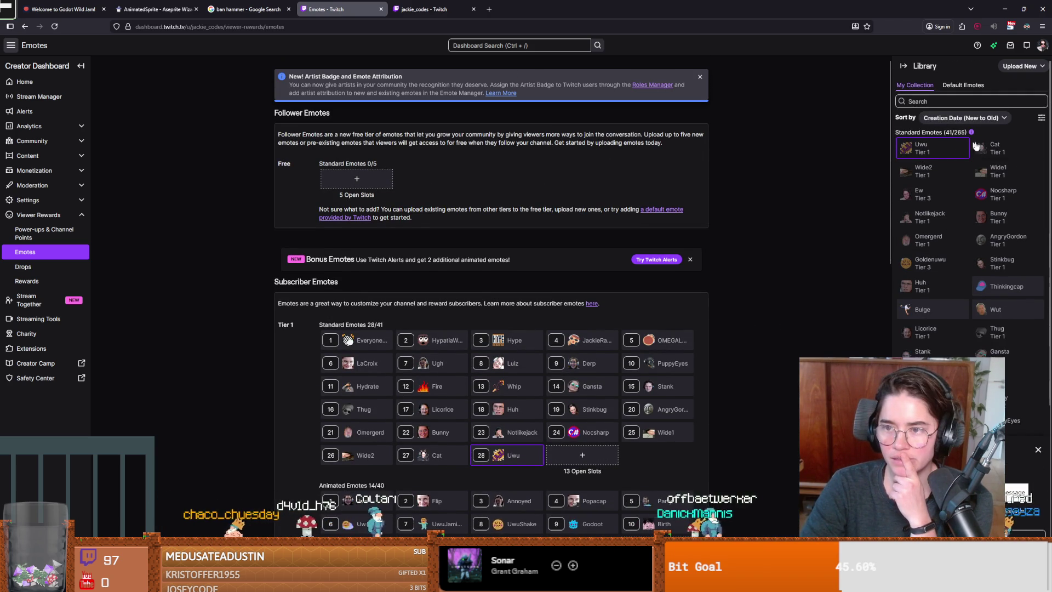
# Open the Upload New choices, close them unused, and return to the Tier 1 emotes
pyautogui.click(1016, 66)
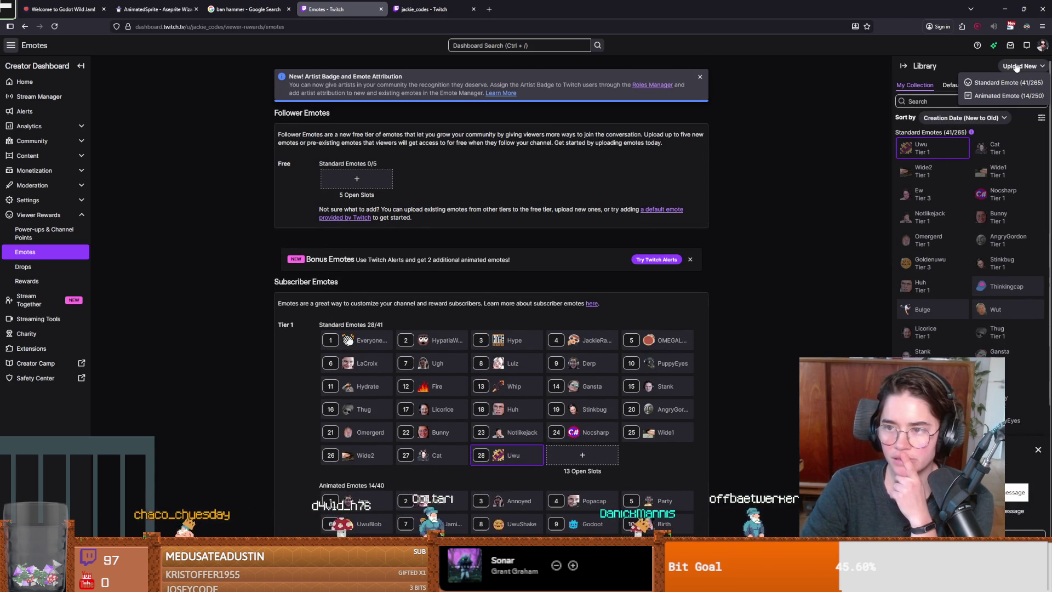
pyautogui.click(821, 215)
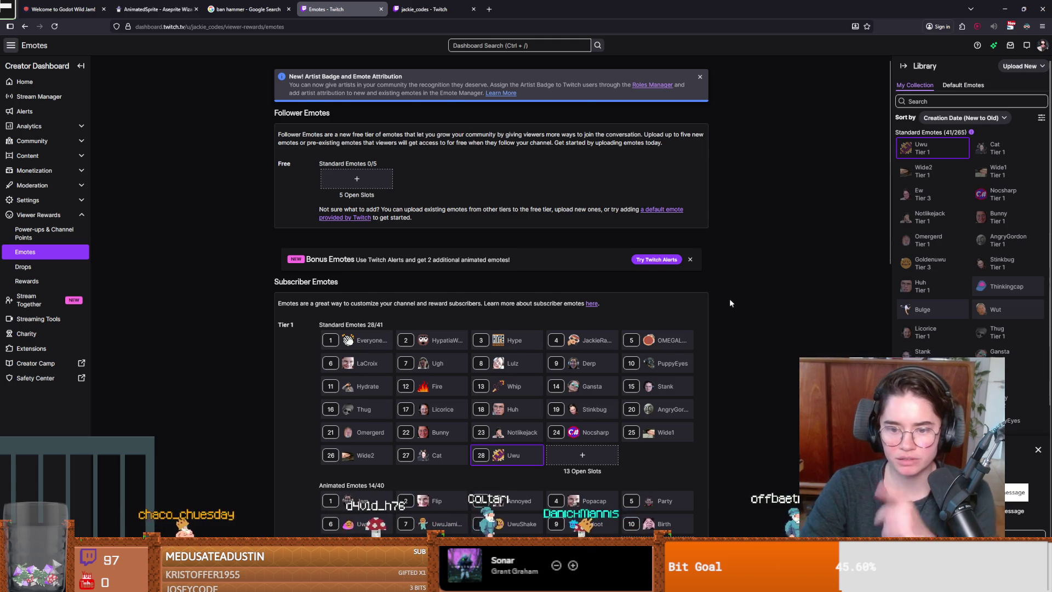
pyautogui.scroll(-1, 730, 299)
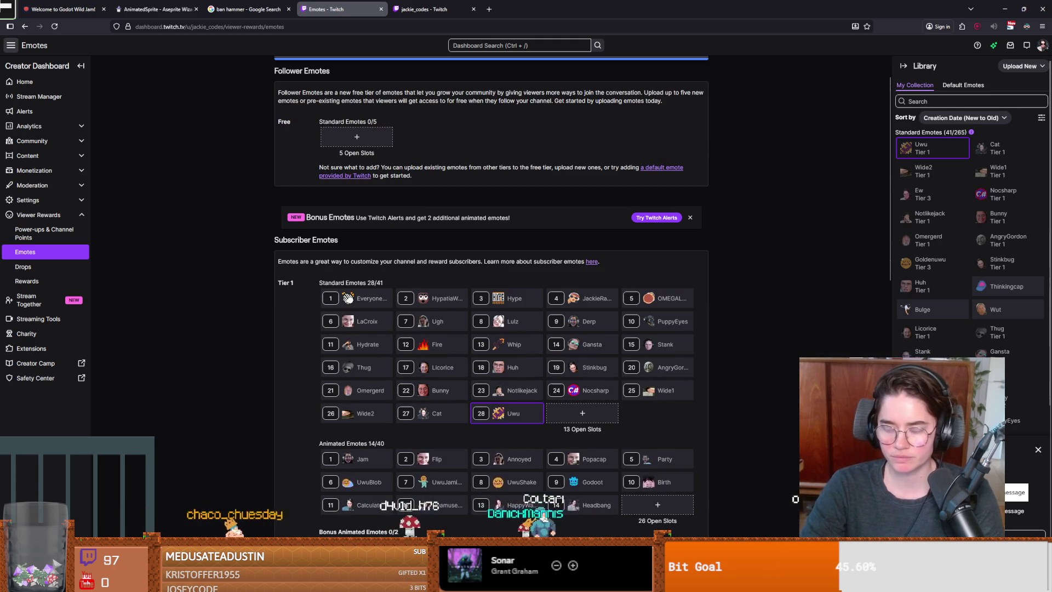
pyautogui.scroll(-1, 491, 296)
pyautogui.hotkey('alt', 'Tab')
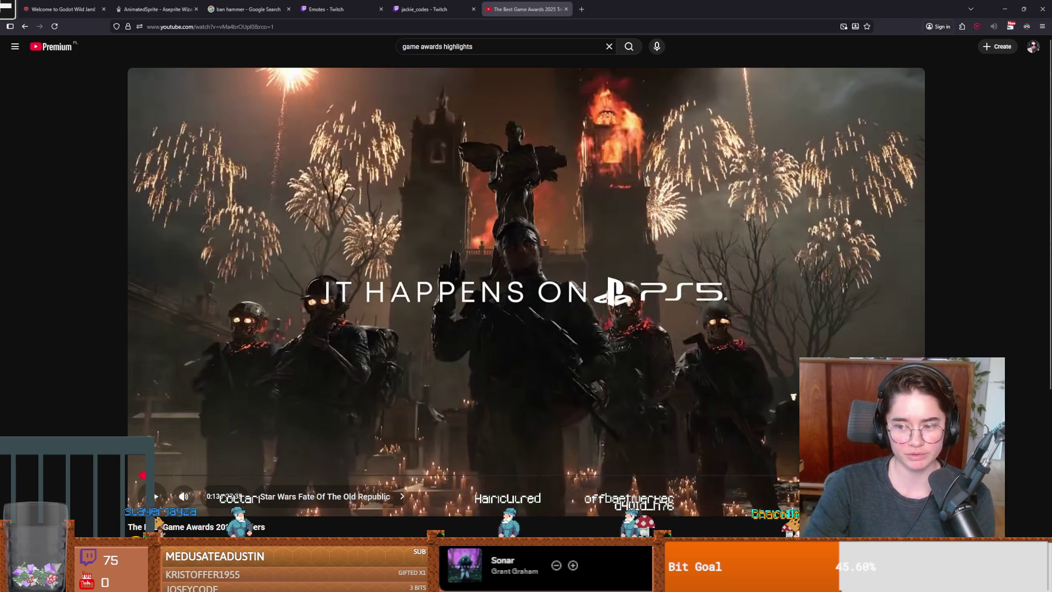
# Play The Best Game Awards 2025 Trailers video in full screen
pyautogui.press('f')
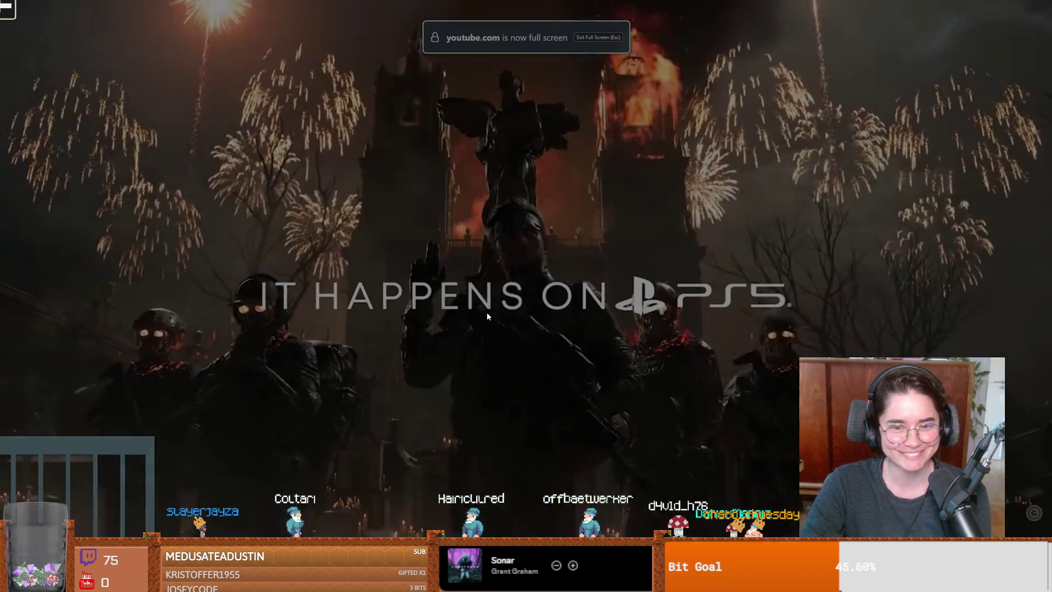
pyautogui.press('space')
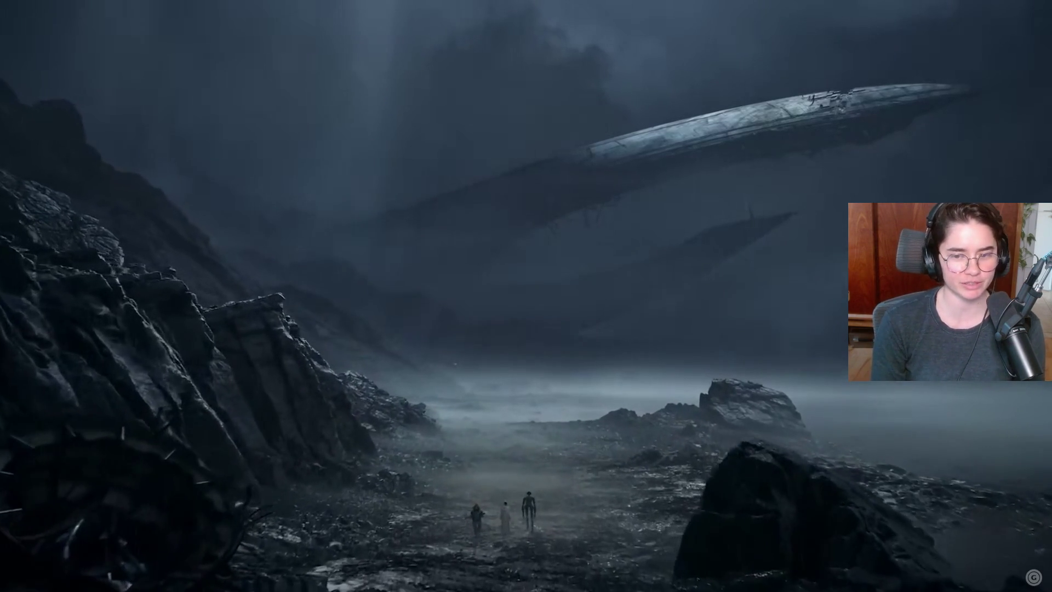
pyautogui.moveTo(142, 436)
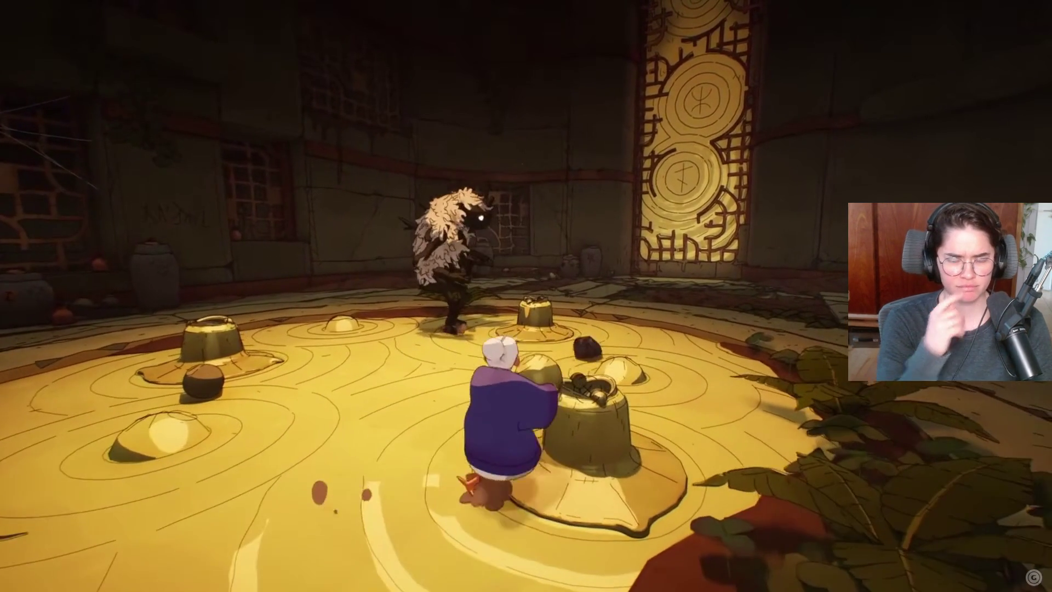
# Start The Game Awards 2025 - All Winners video and resume it after it pauses
pyautogui.moveTo(514, 428)
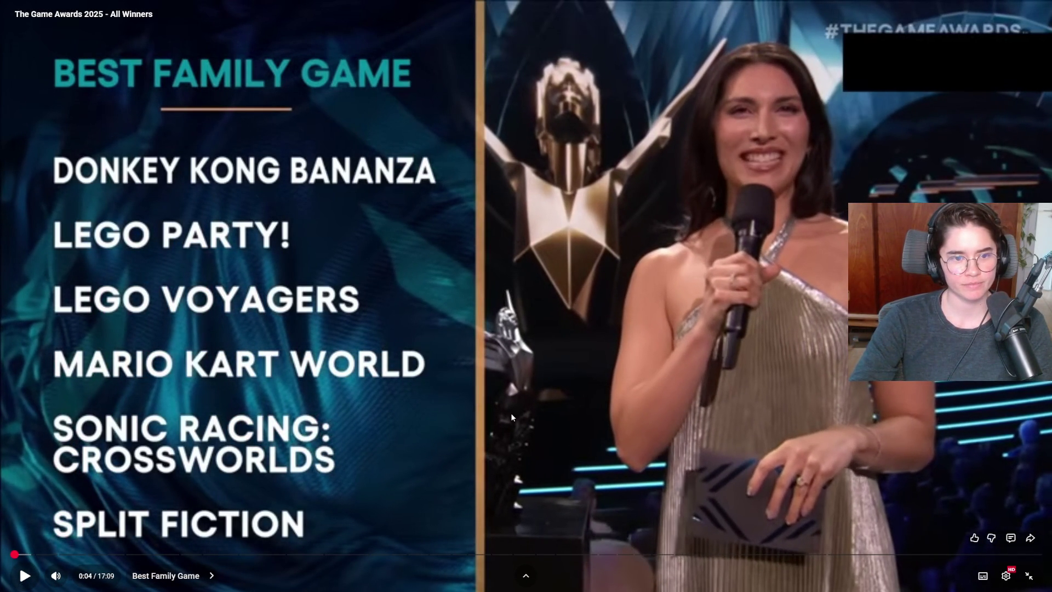
pyautogui.click(581, 408)
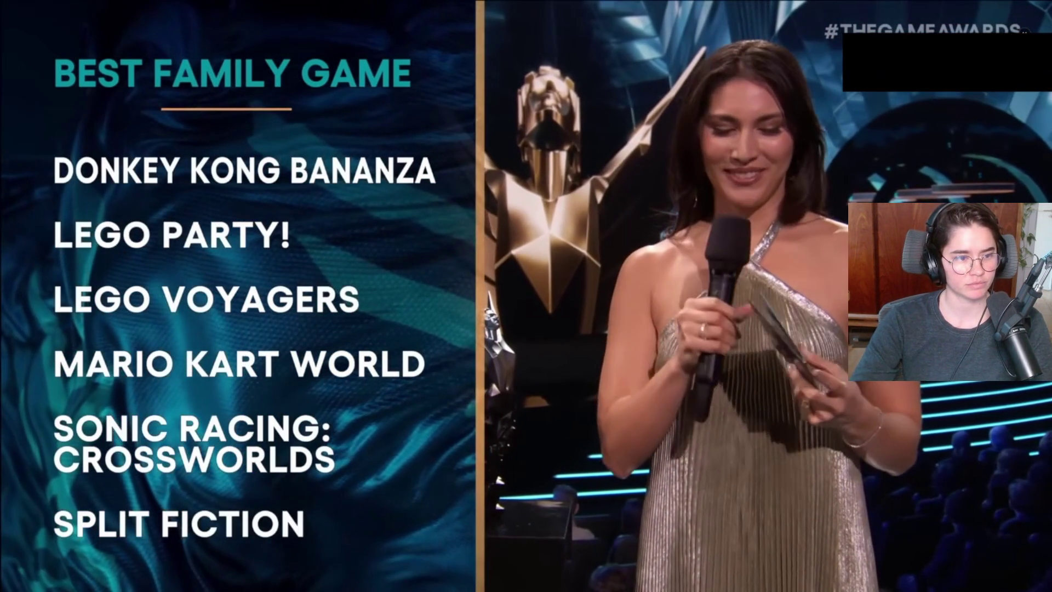
pyautogui.click(570, 406)
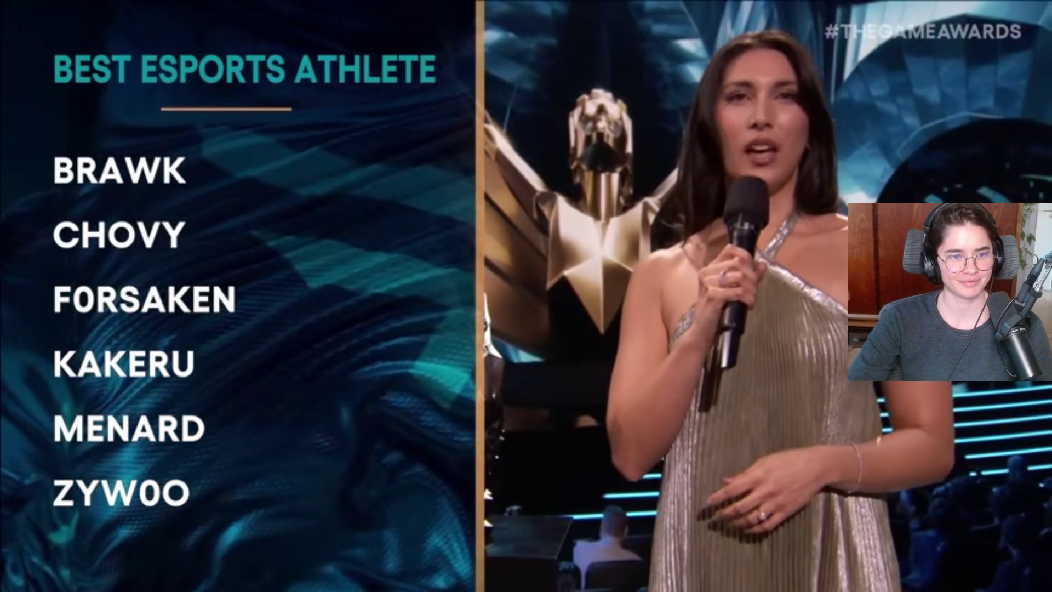
# Pause and resume the awards video twice, letting it reach the Best Mobile Game nominees
pyautogui.moveTo(771, 319)
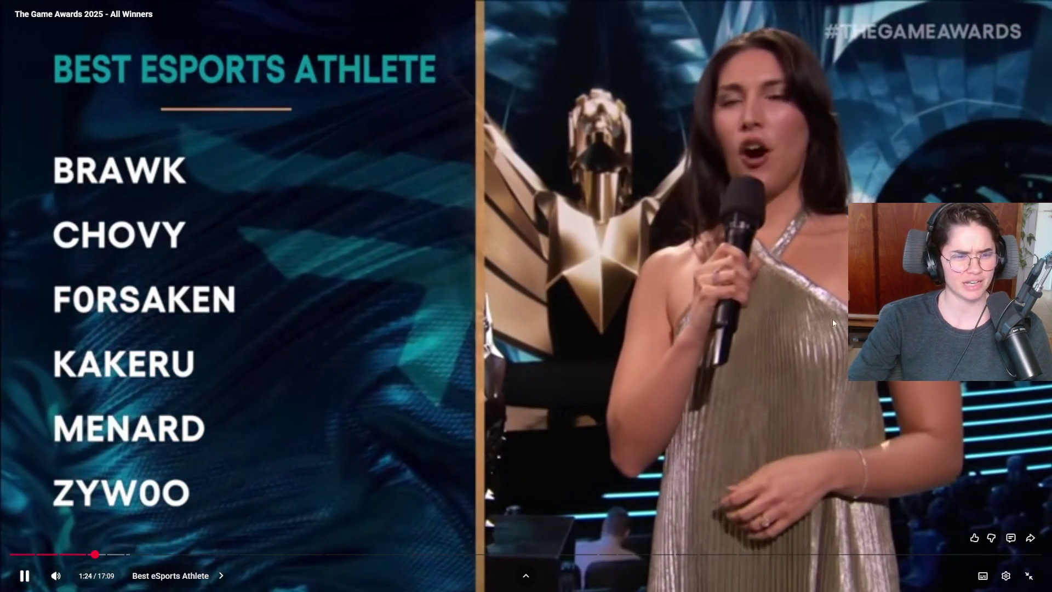
pyautogui.click(580, 294)
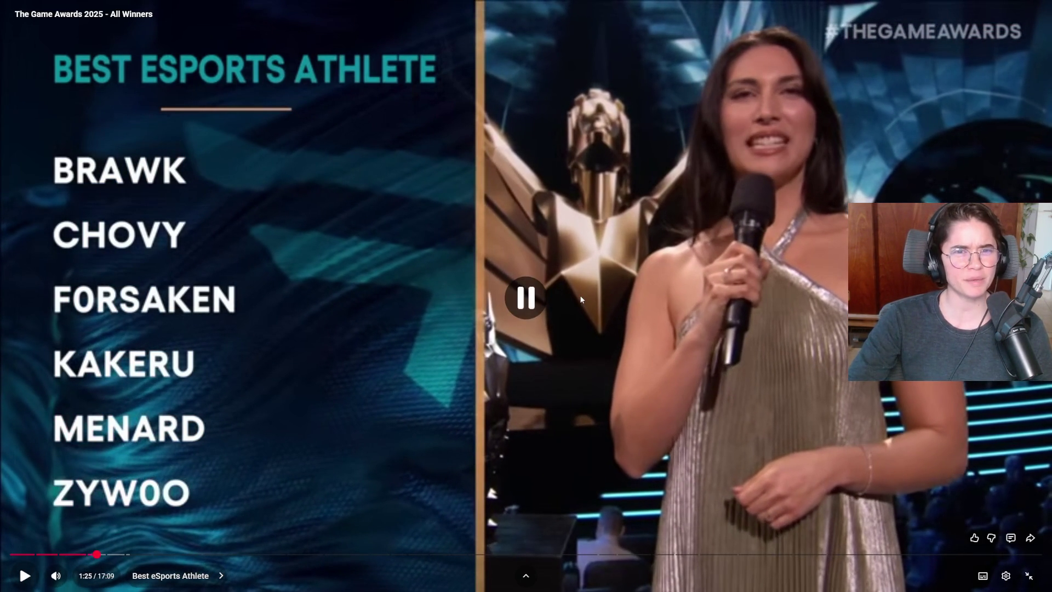
pyautogui.click(573, 288)
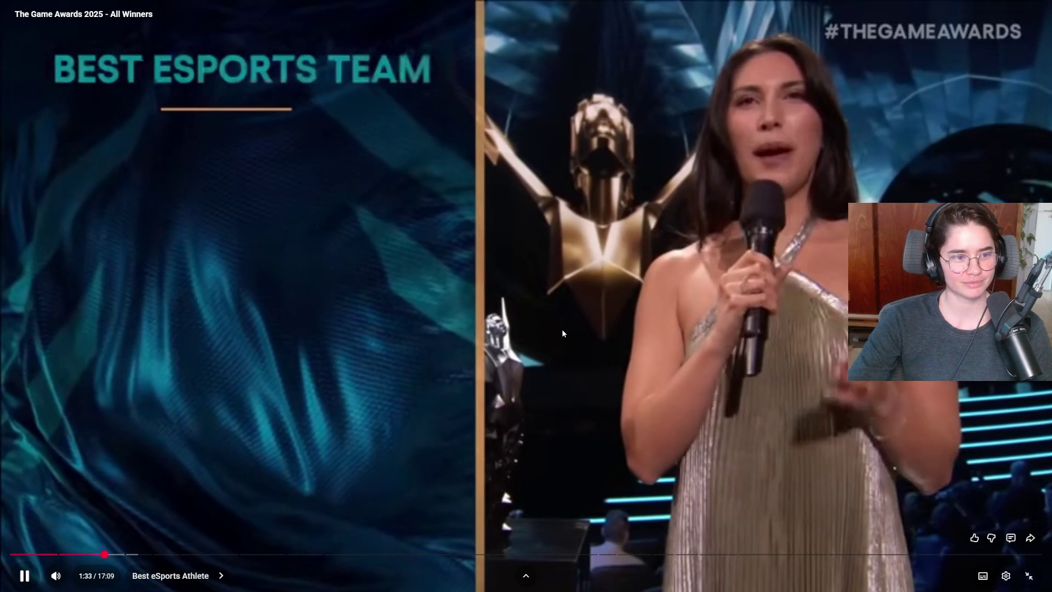
pyautogui.click(561, 329)
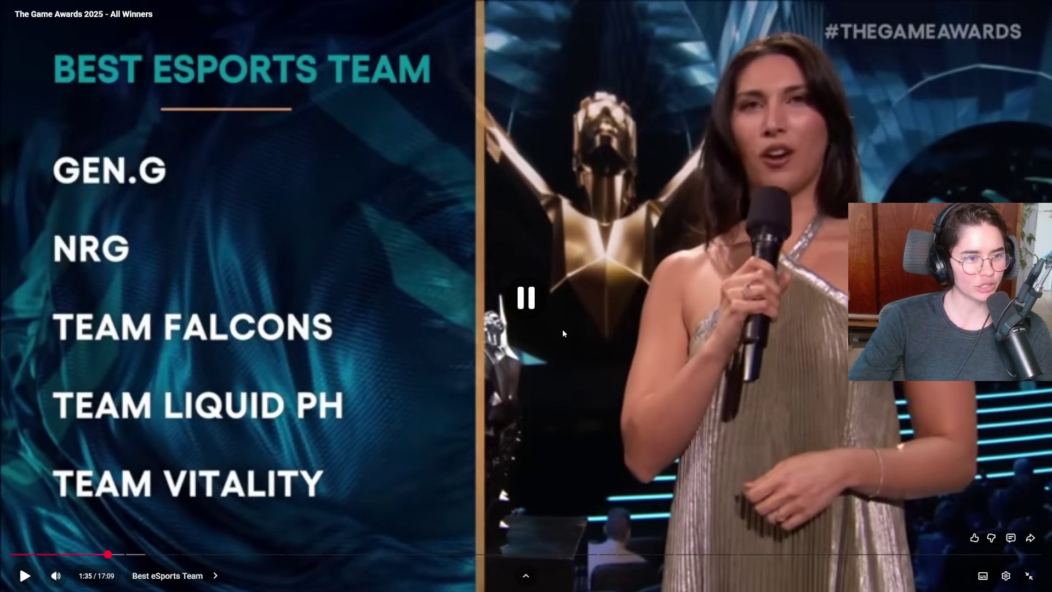
pyautogui.click(563, 333)
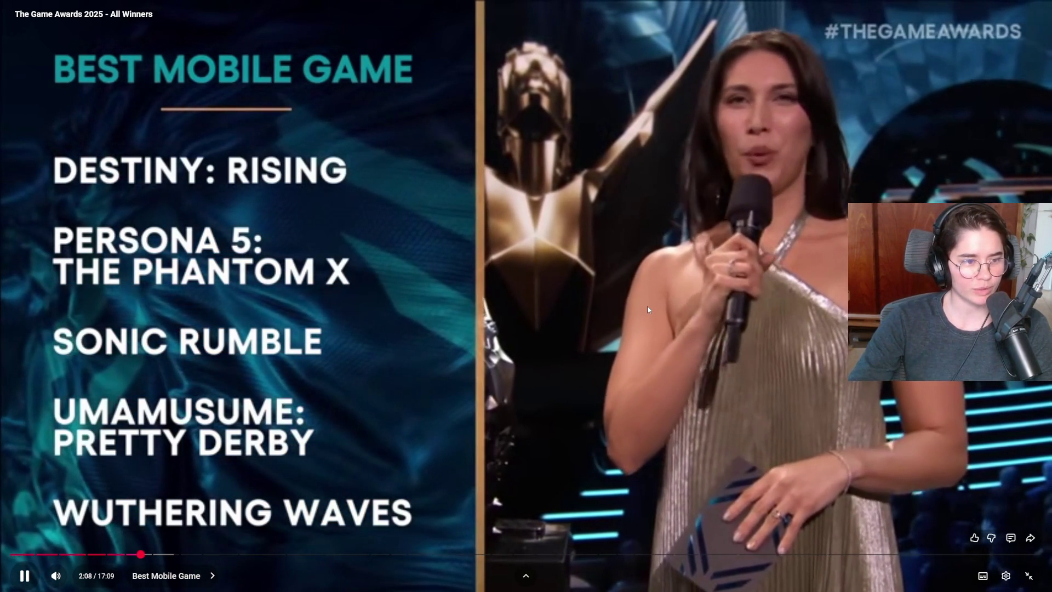
# Pause at the Best Mobile Game nominees, trophy handover and Best Independent Game nominees, resuming each time
pyautogui.click(647, 306)
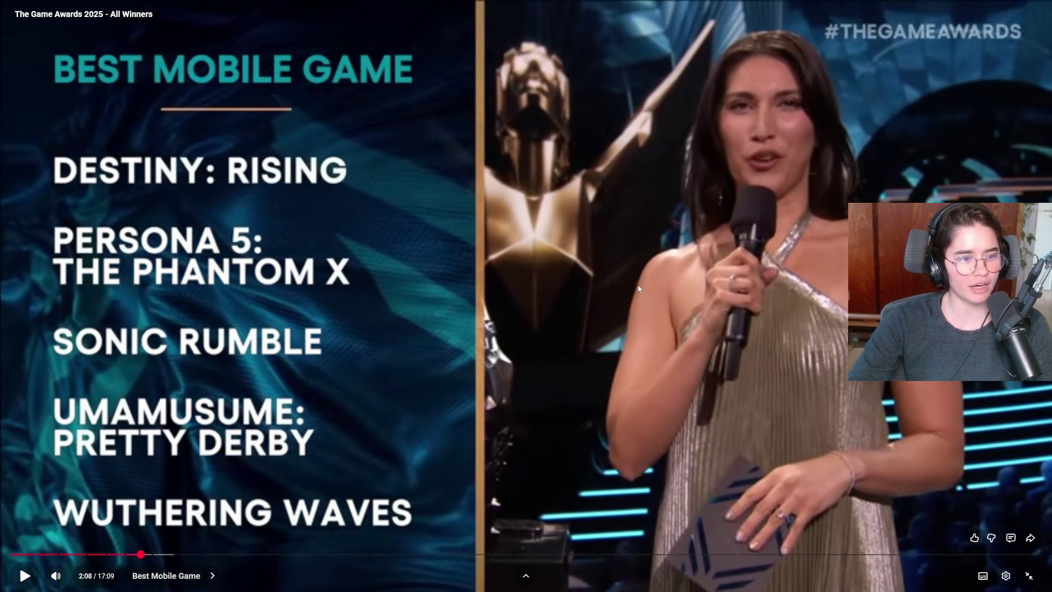
pyautogui.click(639, 286)
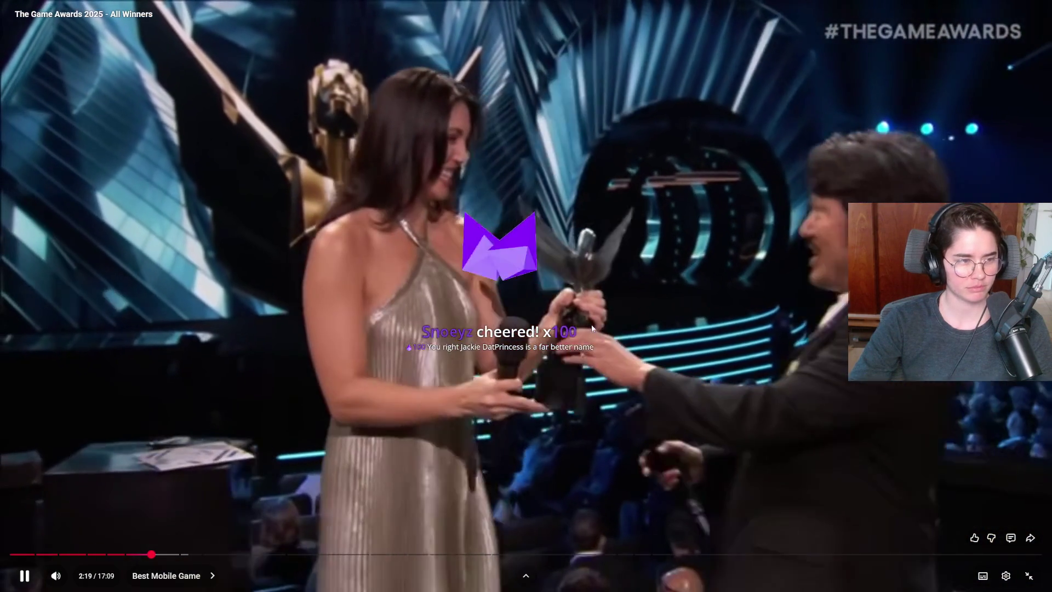
pyautogui.click(592, 327)
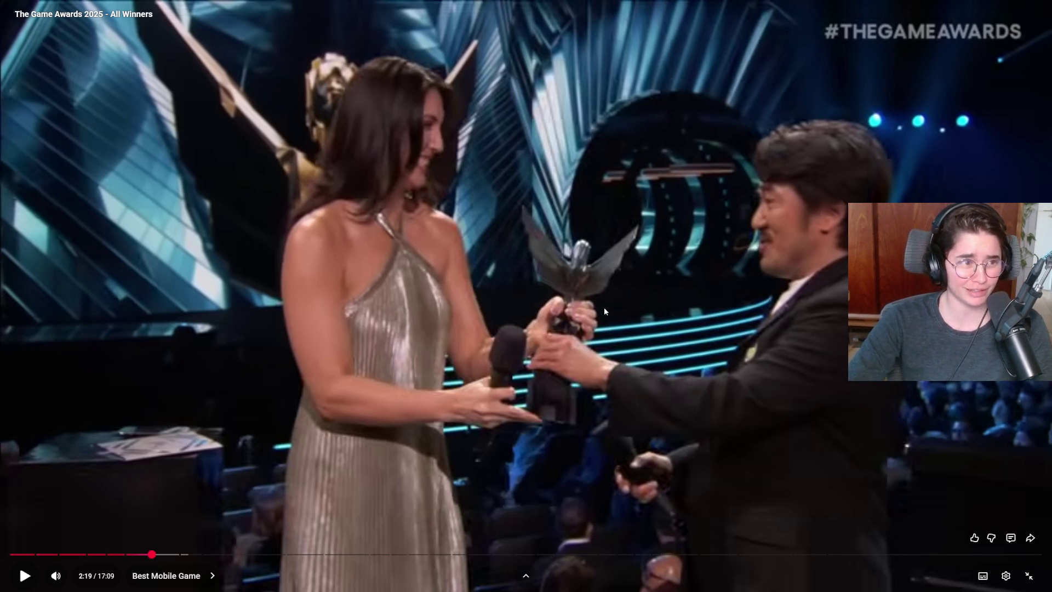
pyautogui.click(566, 284)
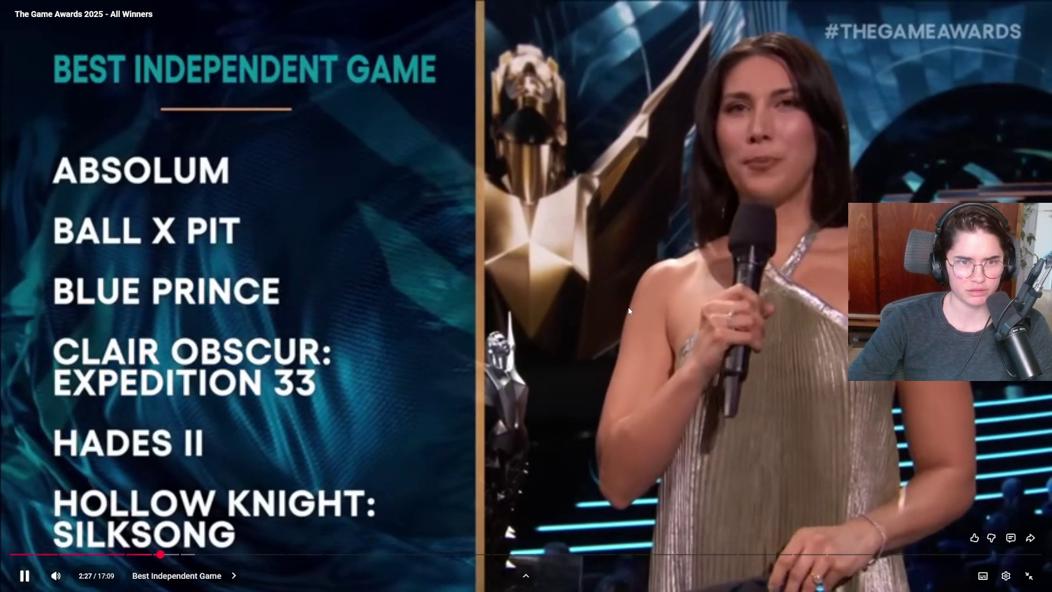
pyautogui.click(376, 269)
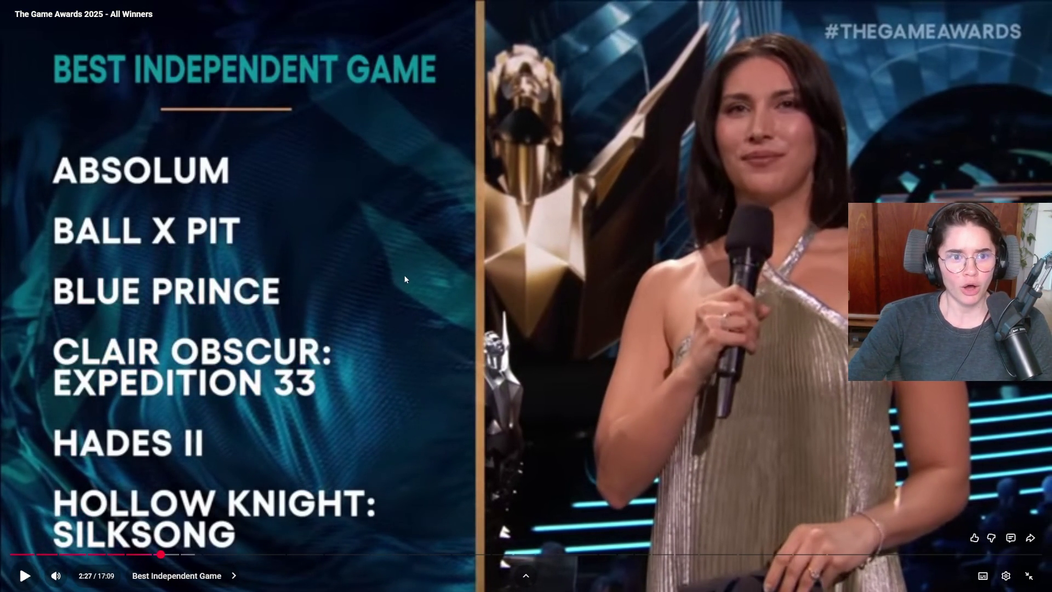
pyautogui.click(507, 299)
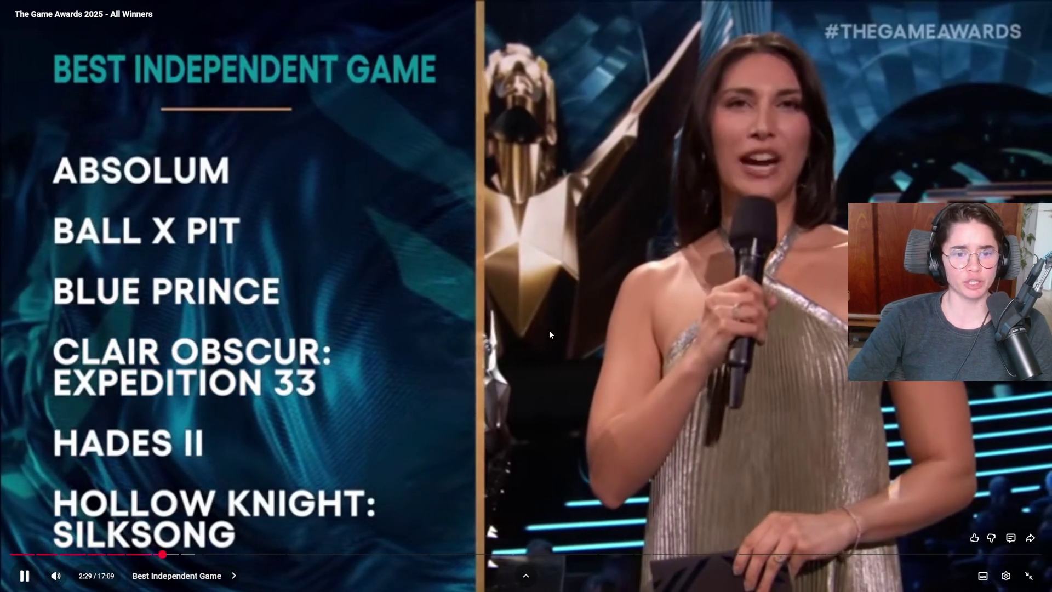
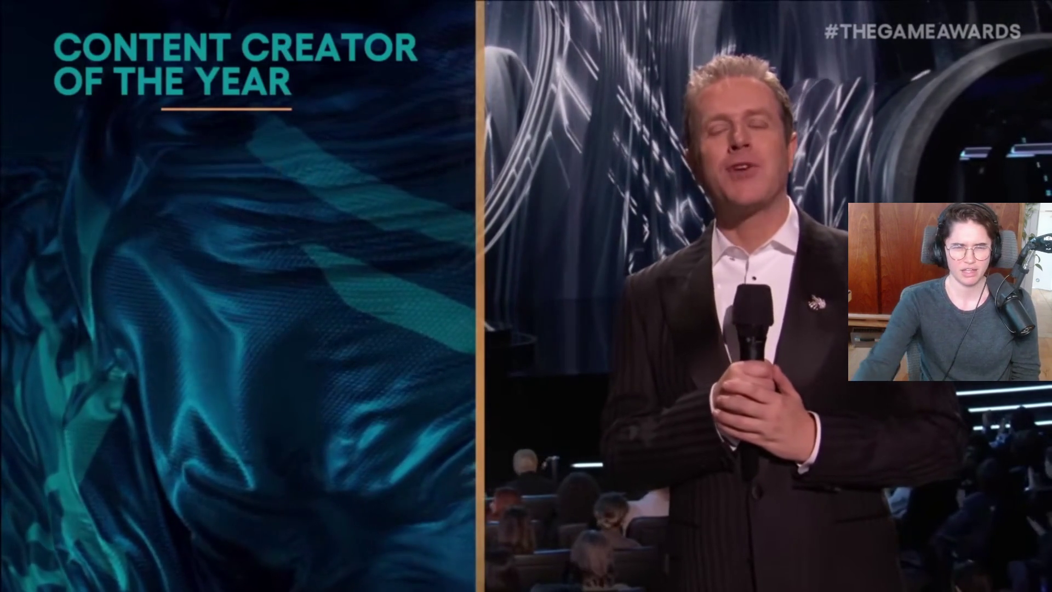
# Pause briefly on Content Creator of the Year, then play on and stop at 7:14 after Grand Theft Auto VI wins
pyautogui.click(591, 331)
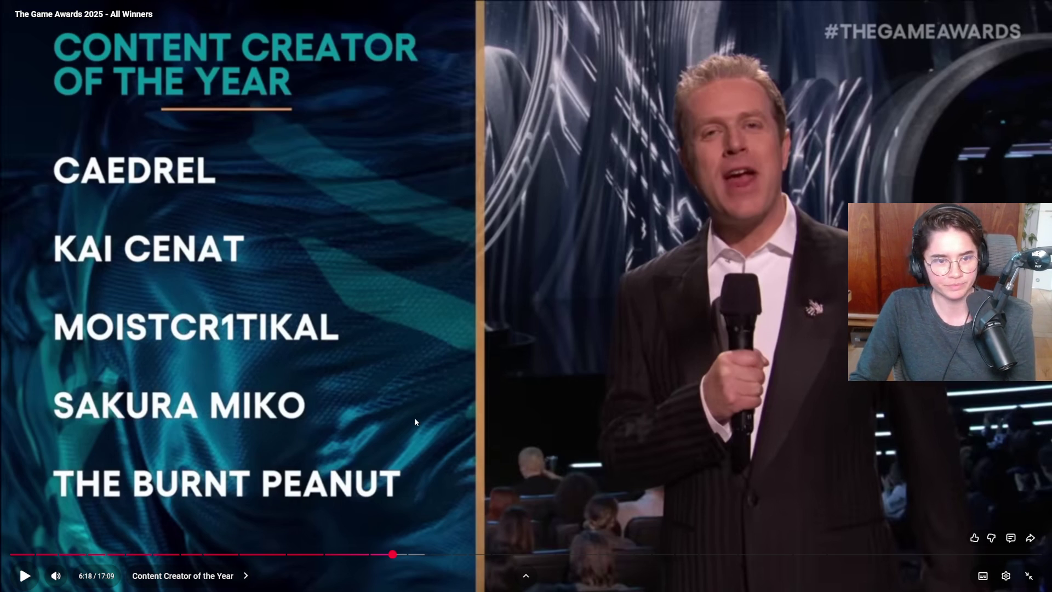
pyautogui.click(404, 406)
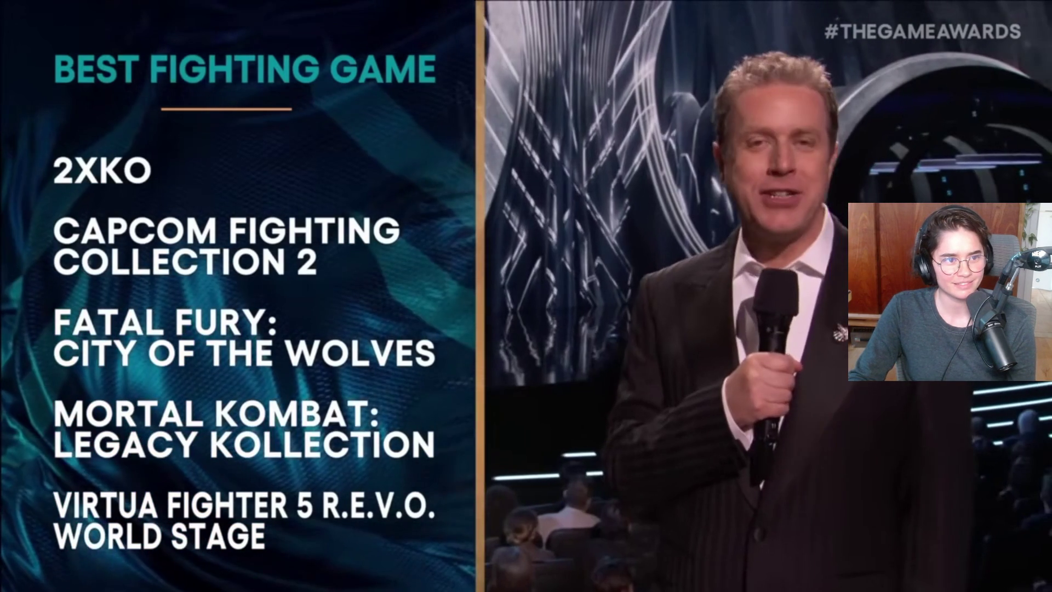
pyautogui.moveTo(440, 340)
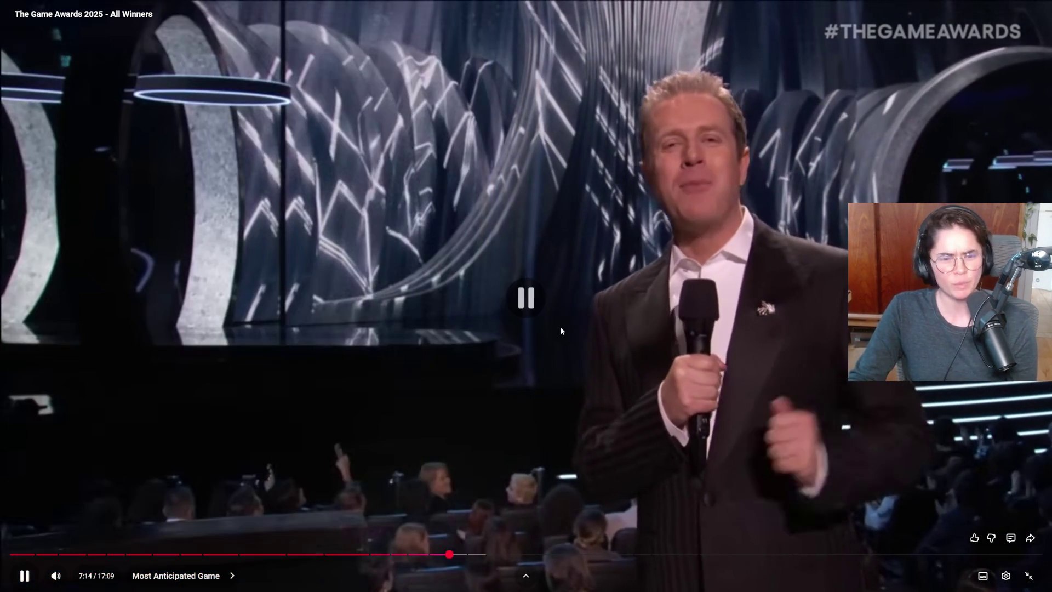
pyautogui.click(561, 330)
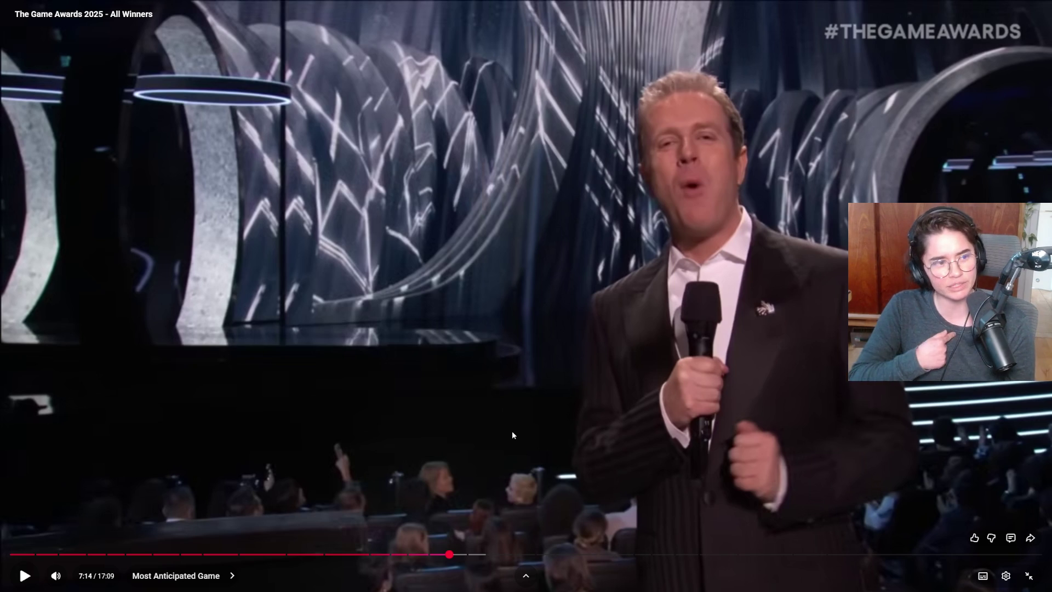
# Resume from 7:14 through Silksong's Best Action/Adventure win and pause at 7:55 on Best Art Direction
pyautogui.click(524, 409)
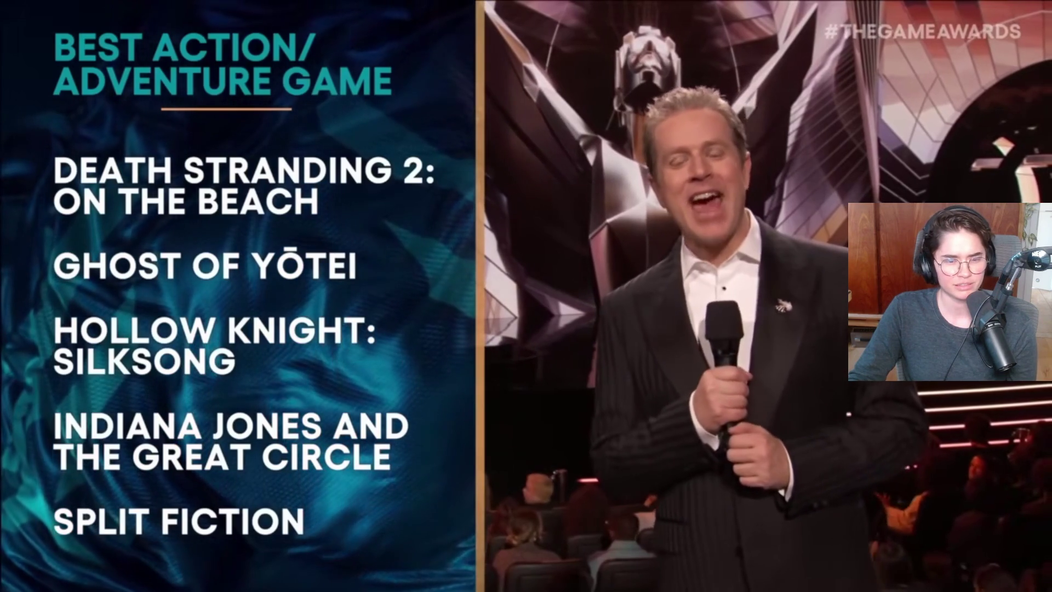
pyautogui.moveTo(554, 378)
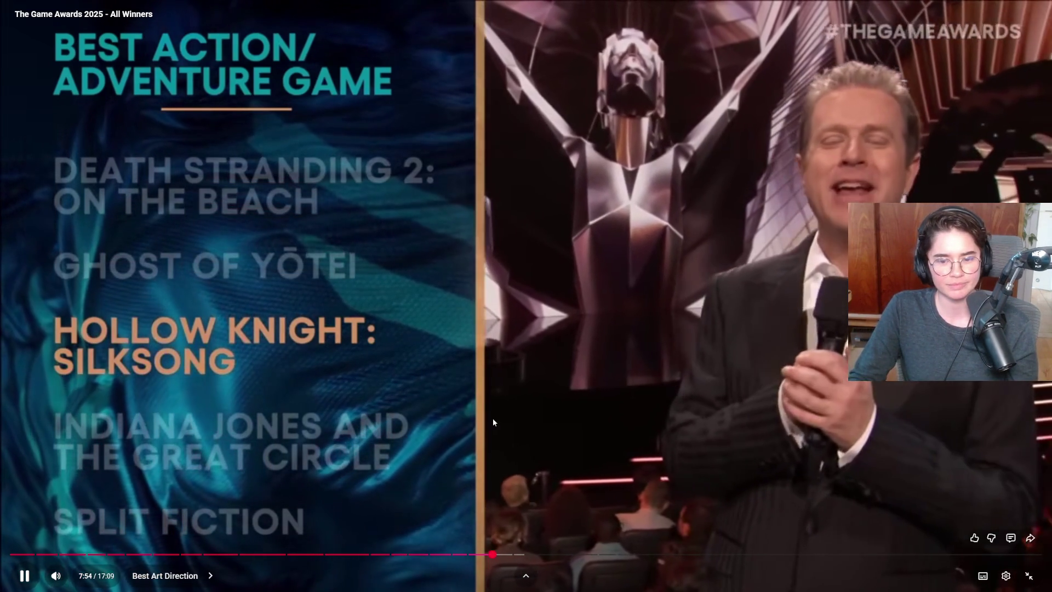
pyautogui.click(530, 398)
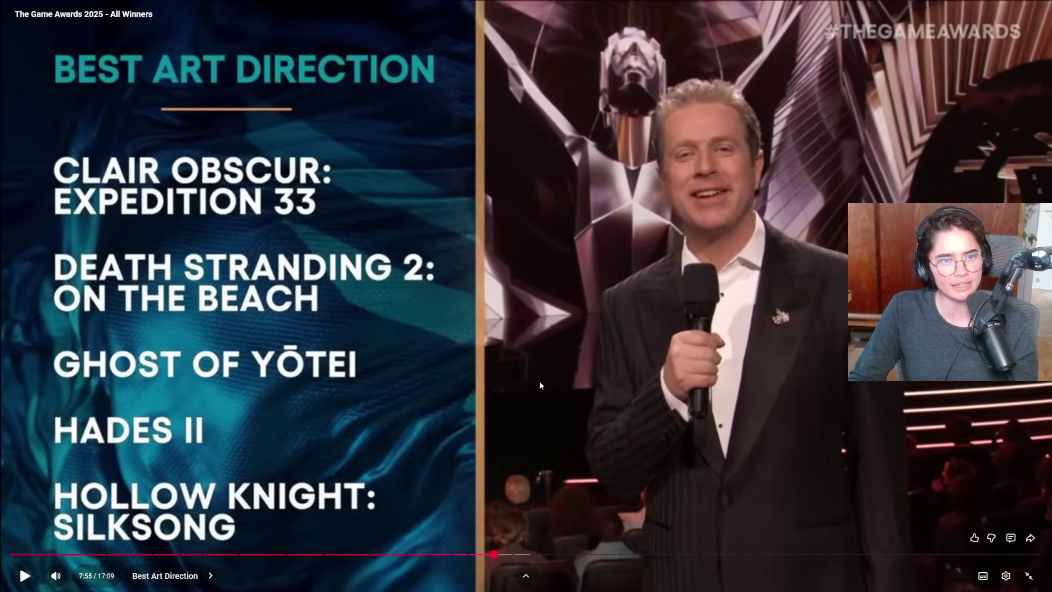
# Play on, pause at 8:47 on the Best Debut Indie Game nominees, then resume toward Best Score & Music
pyautogui.click(565, 400)
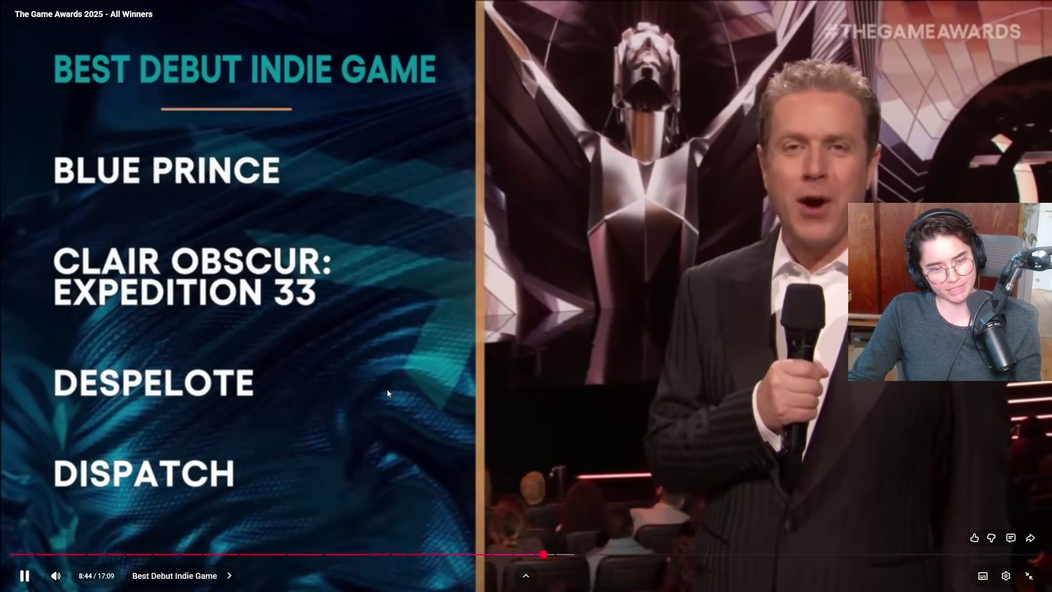
pyautogui.click(110, 399)
pyautogui.click(440, 319)
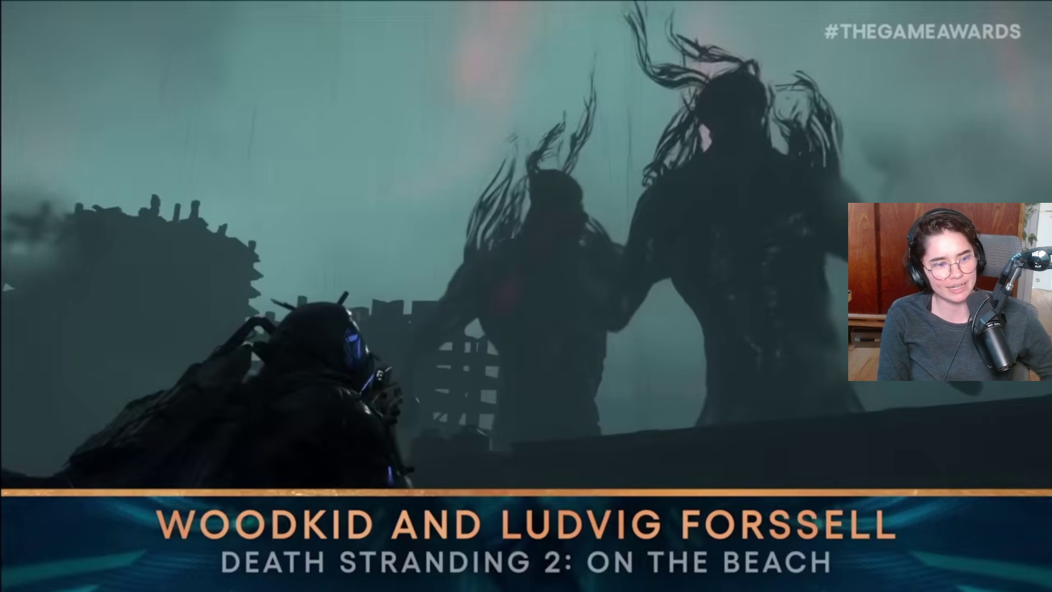
# Leave full screen, restart the Best Score & Music segment, and return the video to full screen
pyautogui.press('Escape')
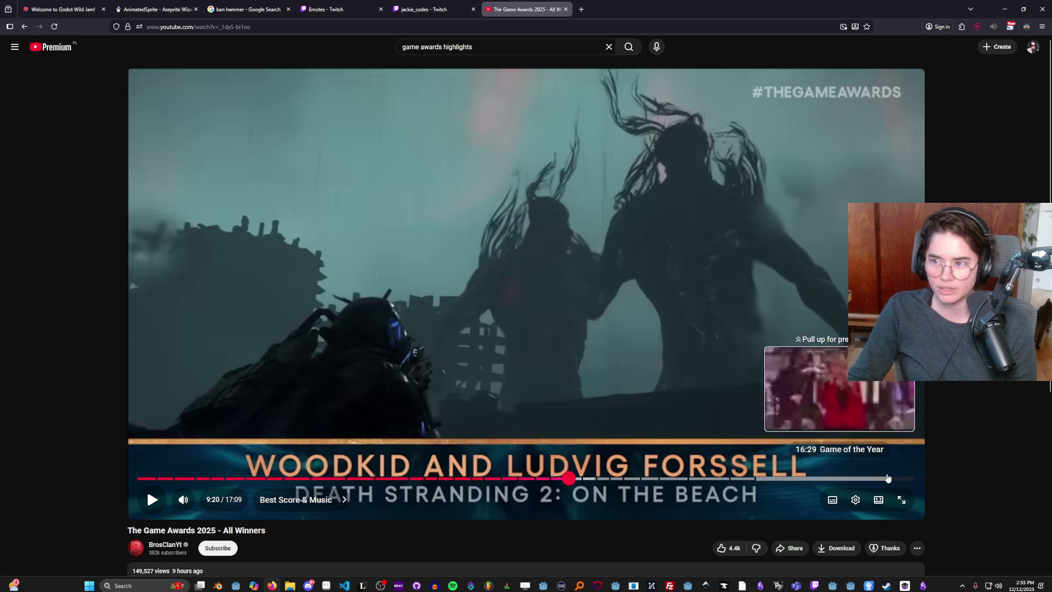
pyautogui.click(612, 252)
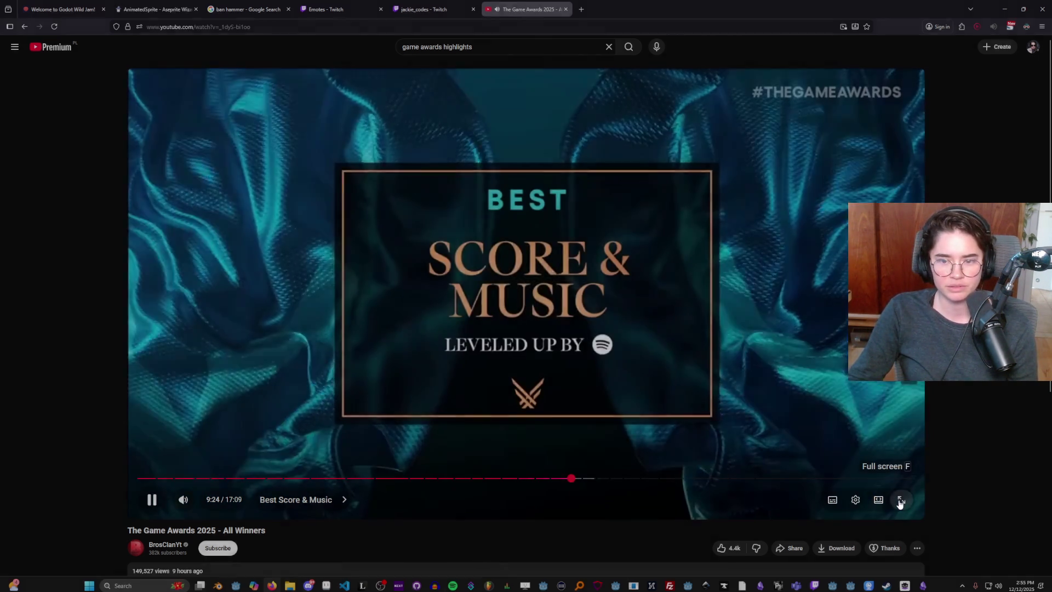
pyautogui.click(901, 499)
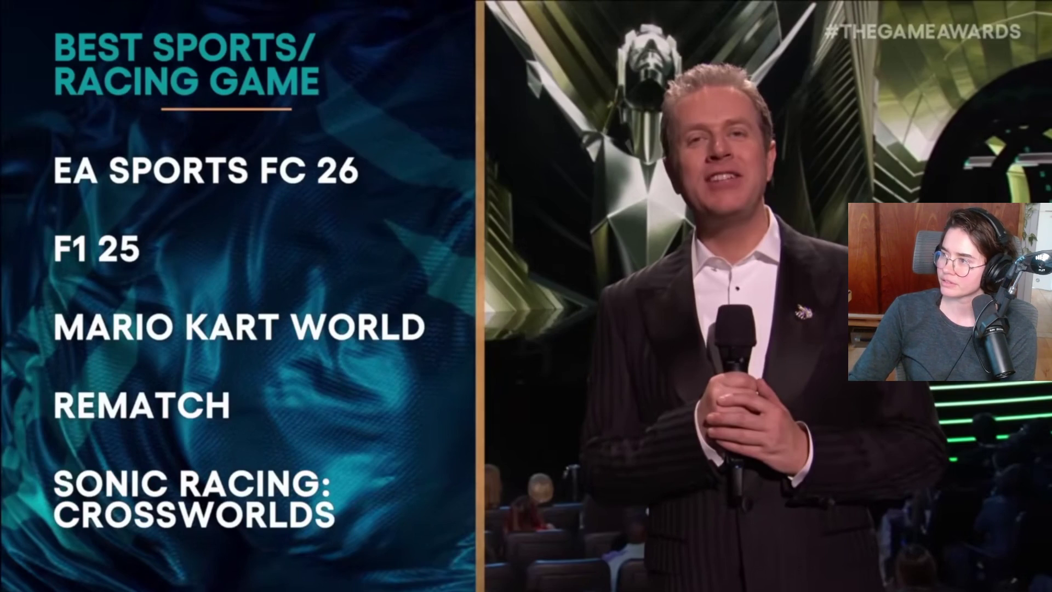
# Resume at Best Sports/Racing Game and jump to the Best RPG nominees at 10:30
pyautogui.click(526, 261)
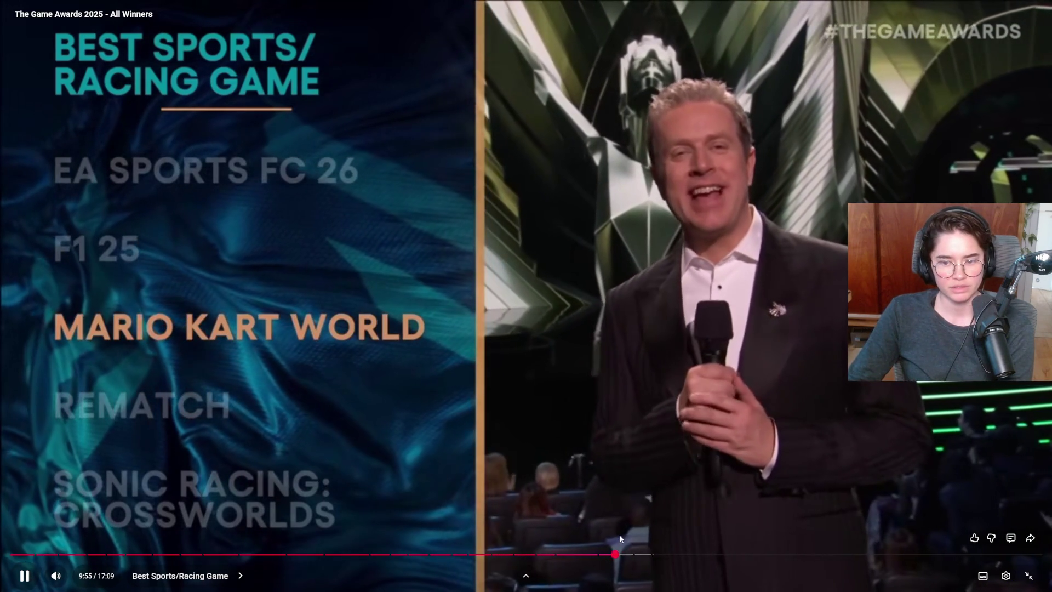
pyautogui.click(652, 556)
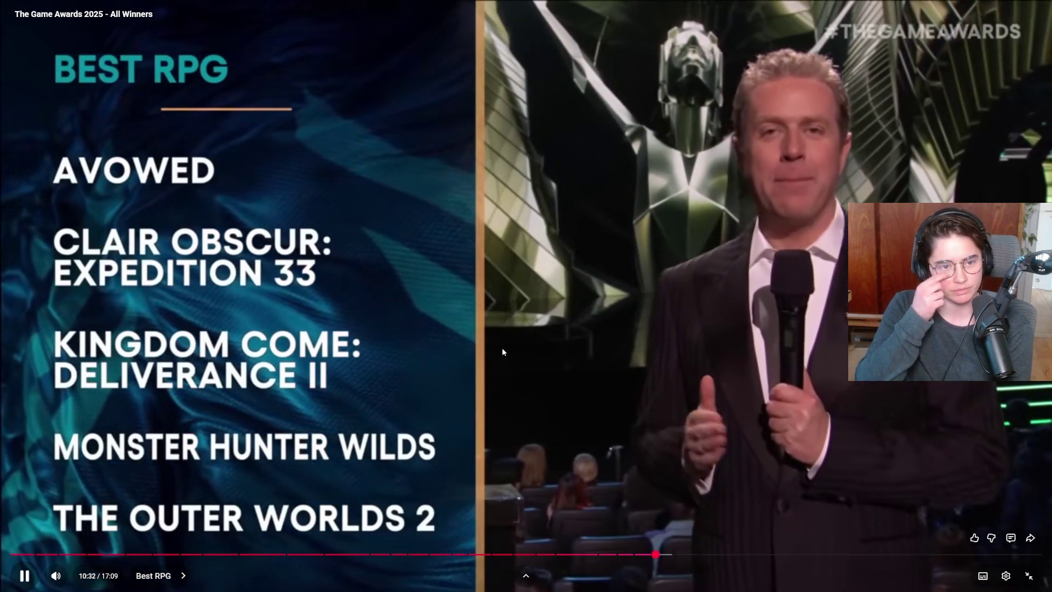
pyautogui.click(403, 321)
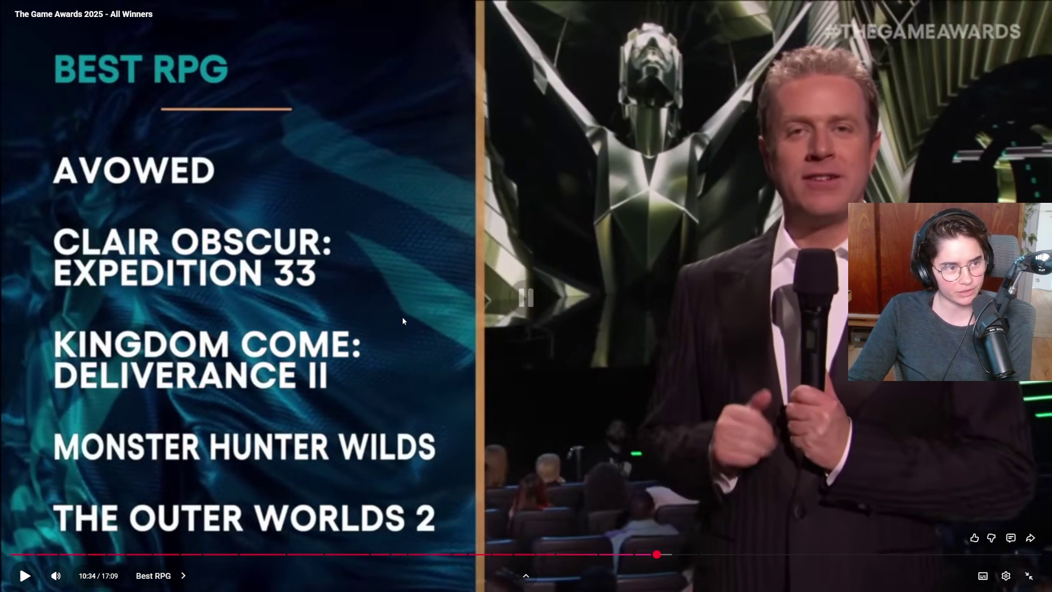
pyautogui.click(402, 321)
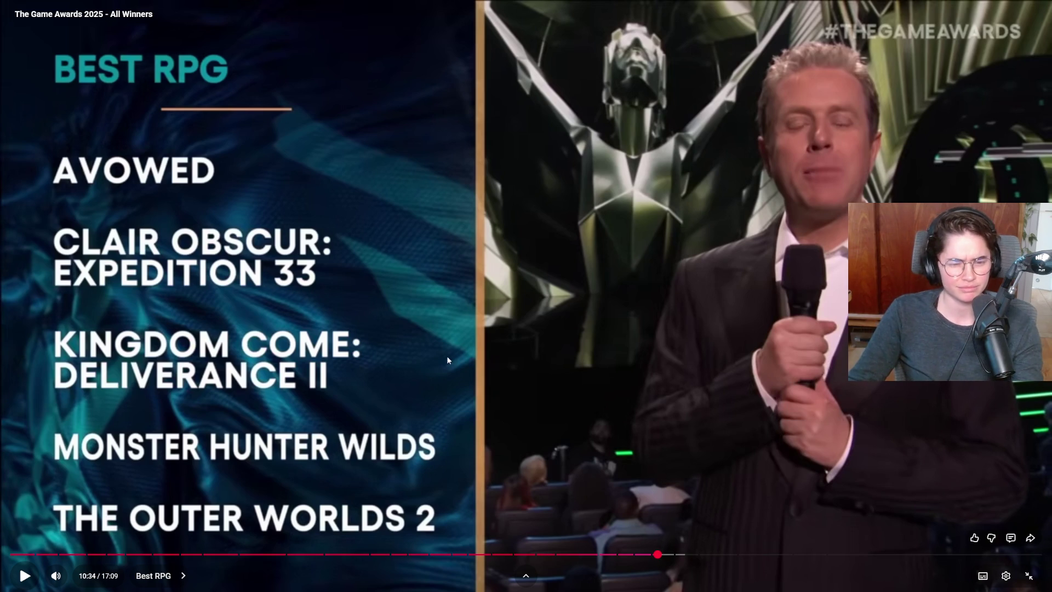
# Keep the Best RPG segment playing until Clair Obscur: Expedition 33 is announced the winner
pyautogui.click(485, 342)
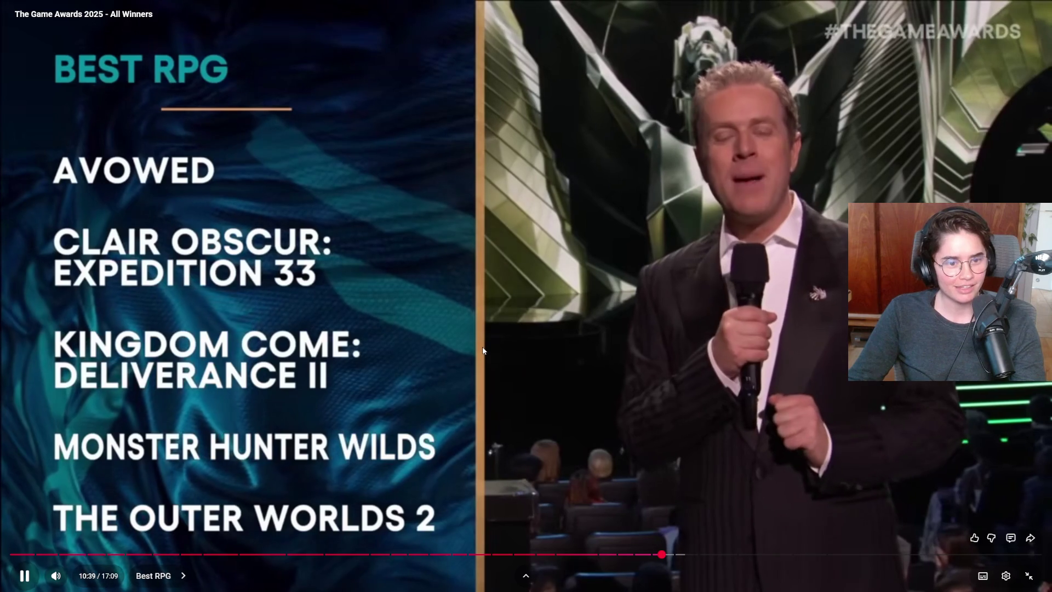
pyautogui.click(480, 344)
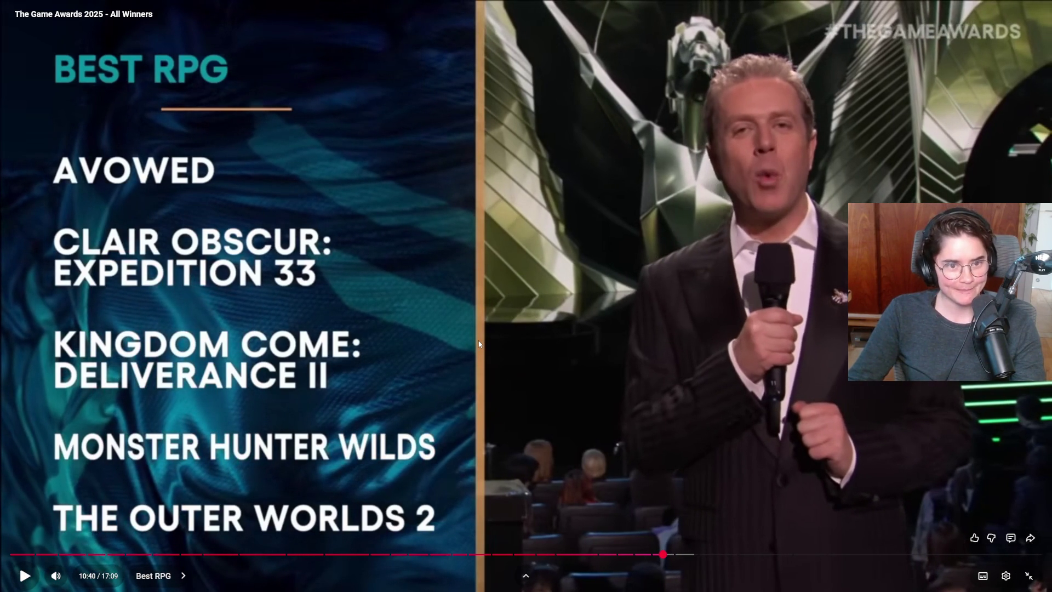
pyautogui.click(478, 342)
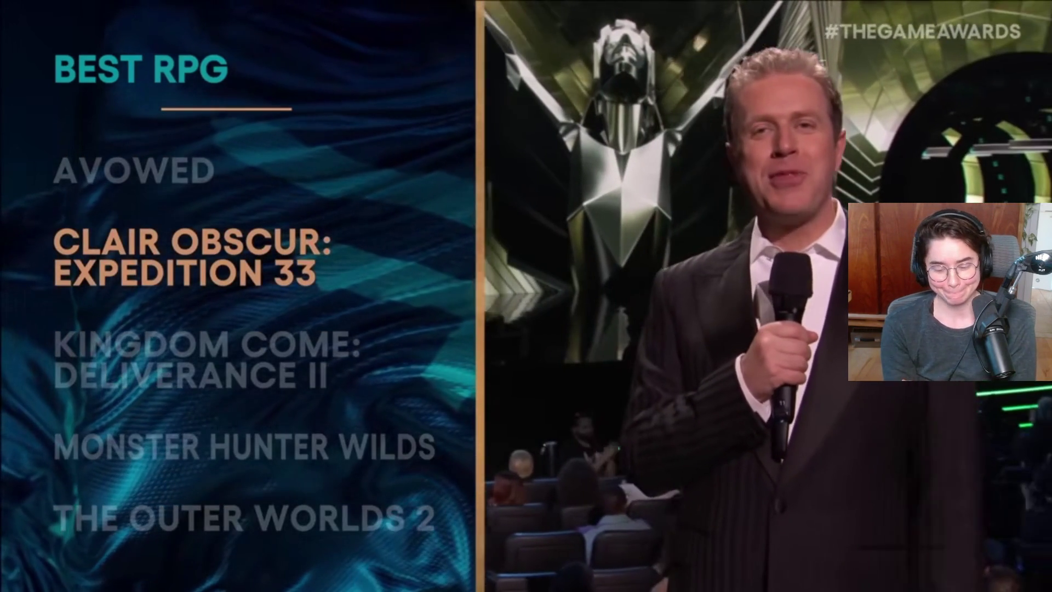
pyautogui.click(424, 360)
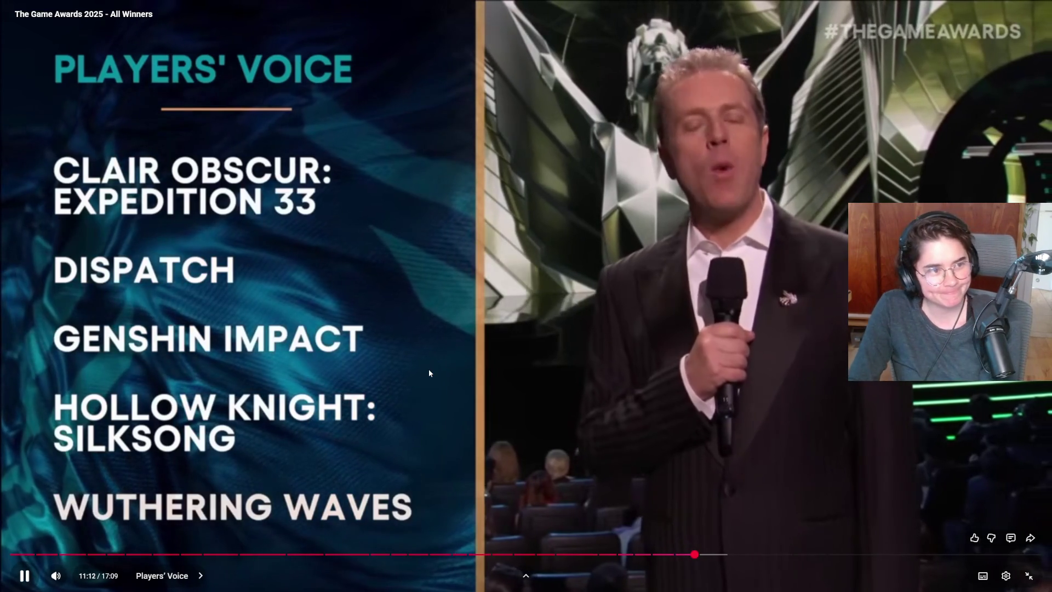
# Pause briefly, then let the video run through Wuthering Waves' Players' Voice win to 11:56
pyautogui.click(487, 344)
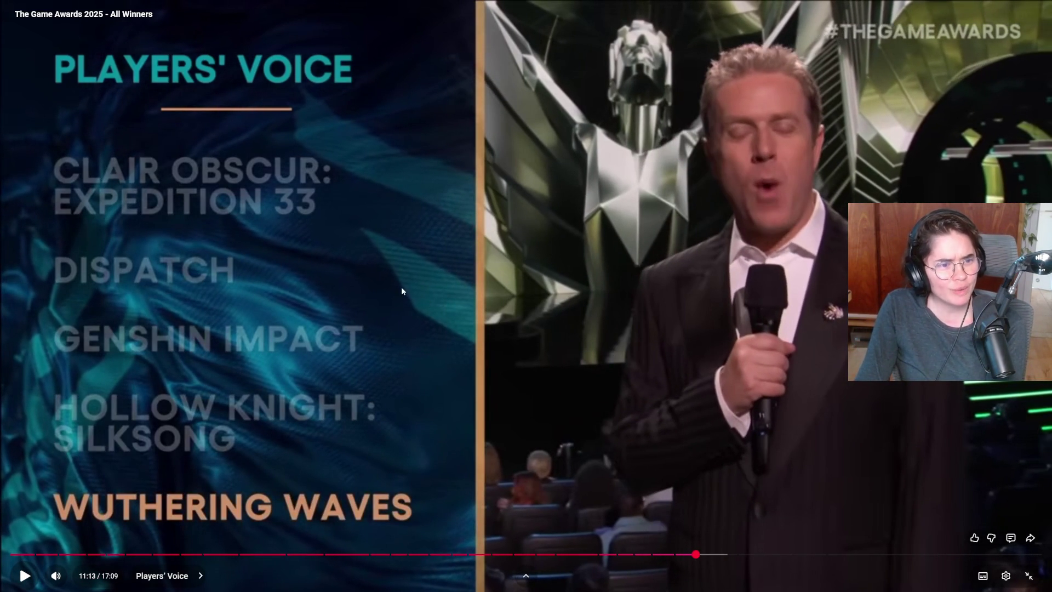
pyautogui.click(550, 292)
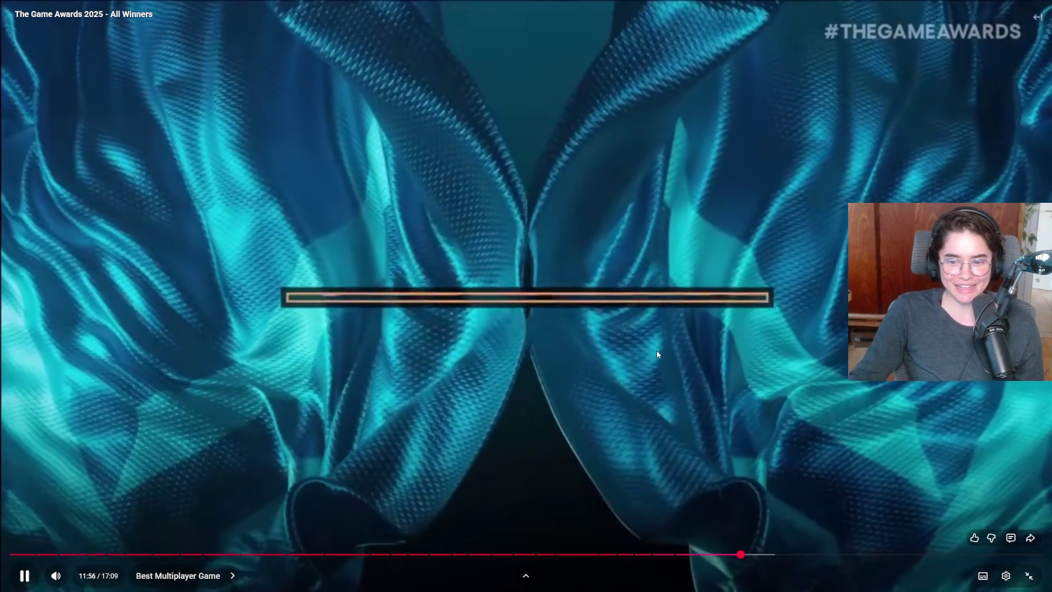
# Rewind 5 seconds twice to rehear the Best Narrative winner, then play on to 11:59
pyautogui.click(640, 380)
pyautogui.press('Left')
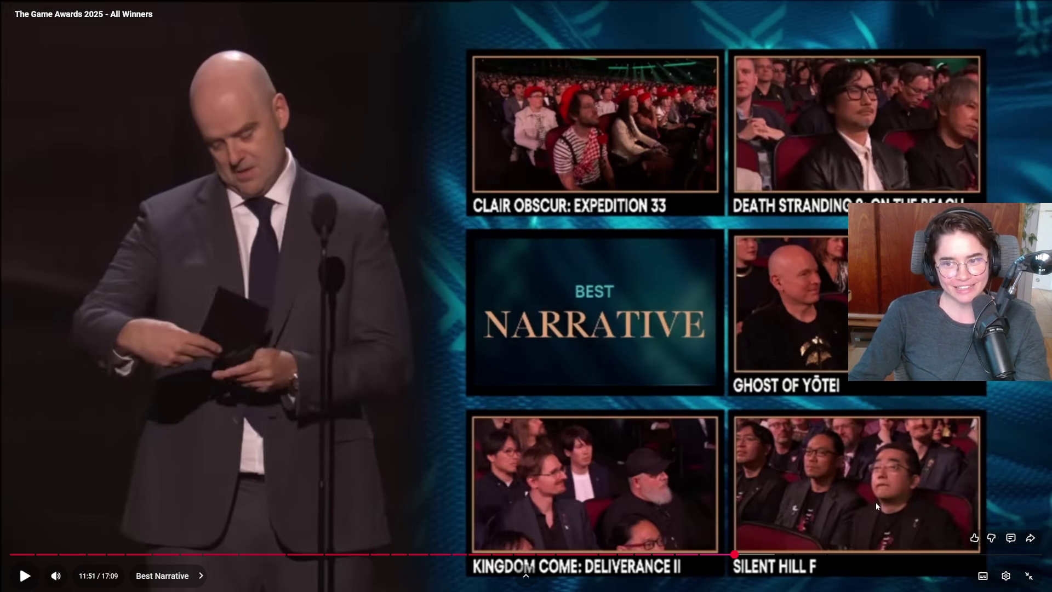
pyautogui.click(564, 444)
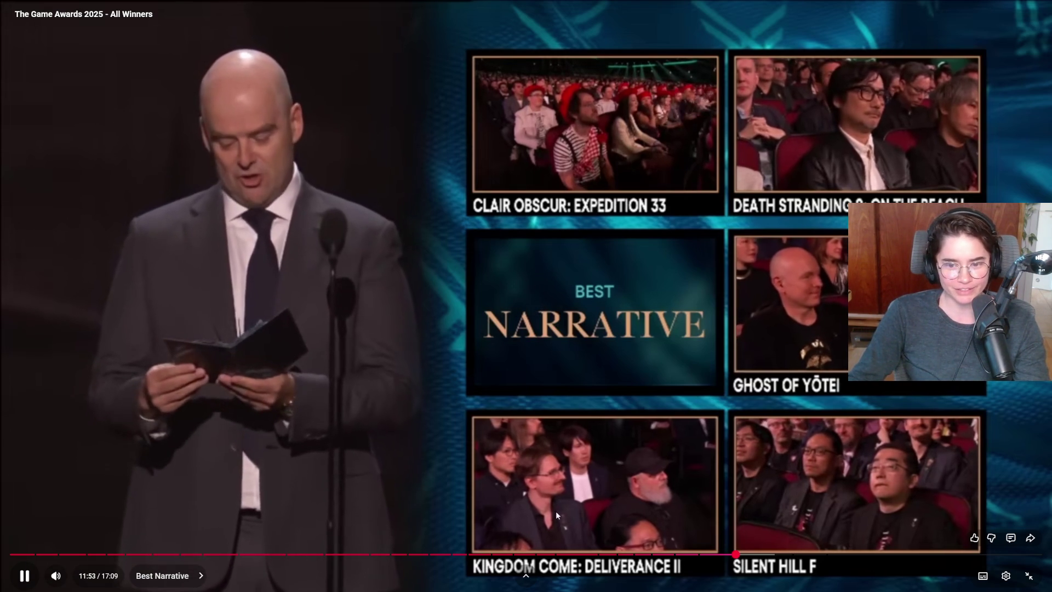
pyautogui.click(567, 491)
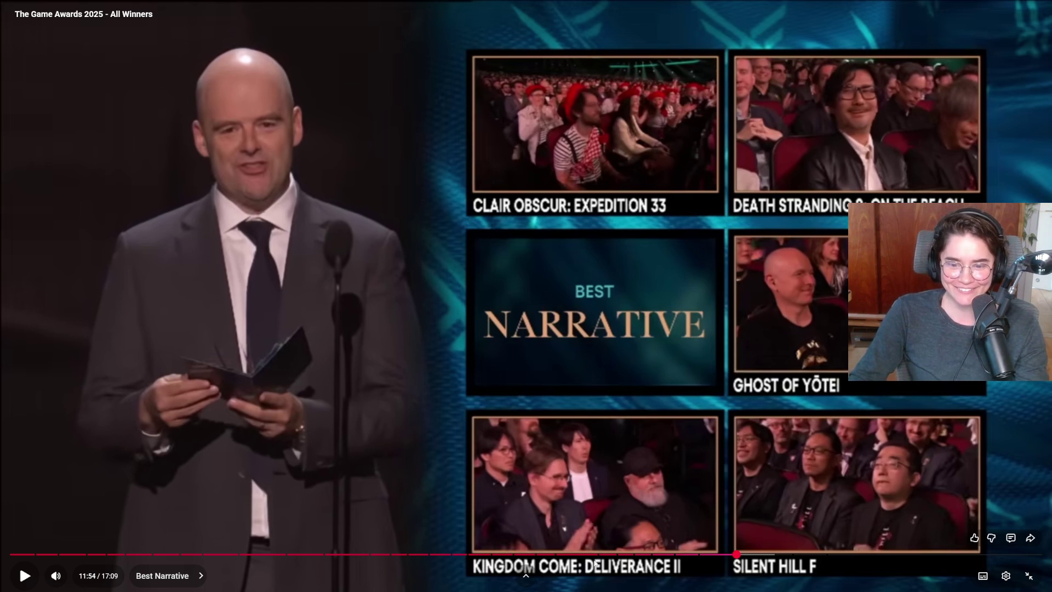
pyautogui.press('Left')
pyautogui.click(738, 438)
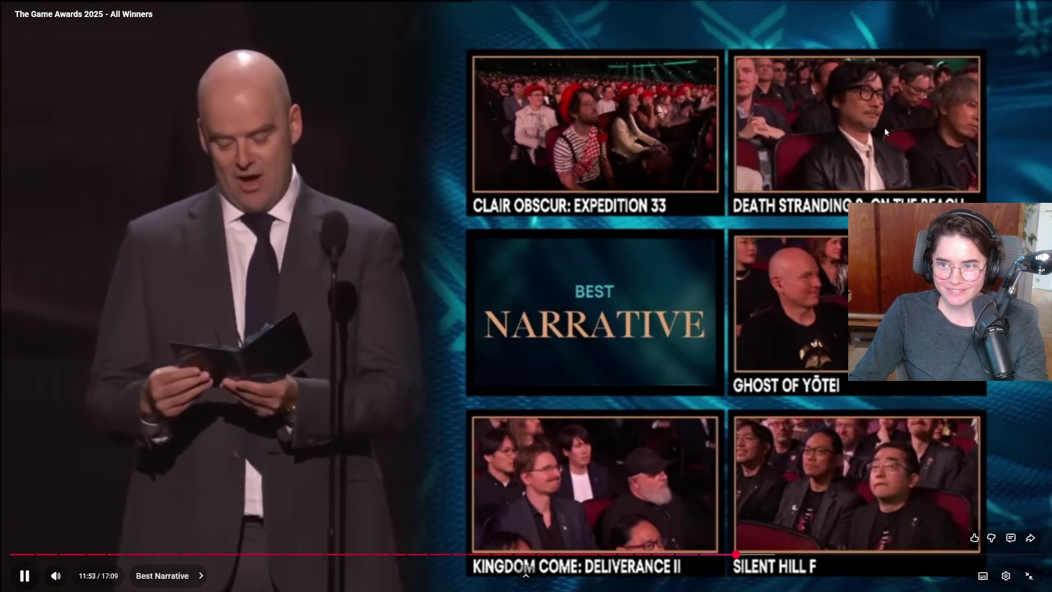
pyautogui.click(865, 124)
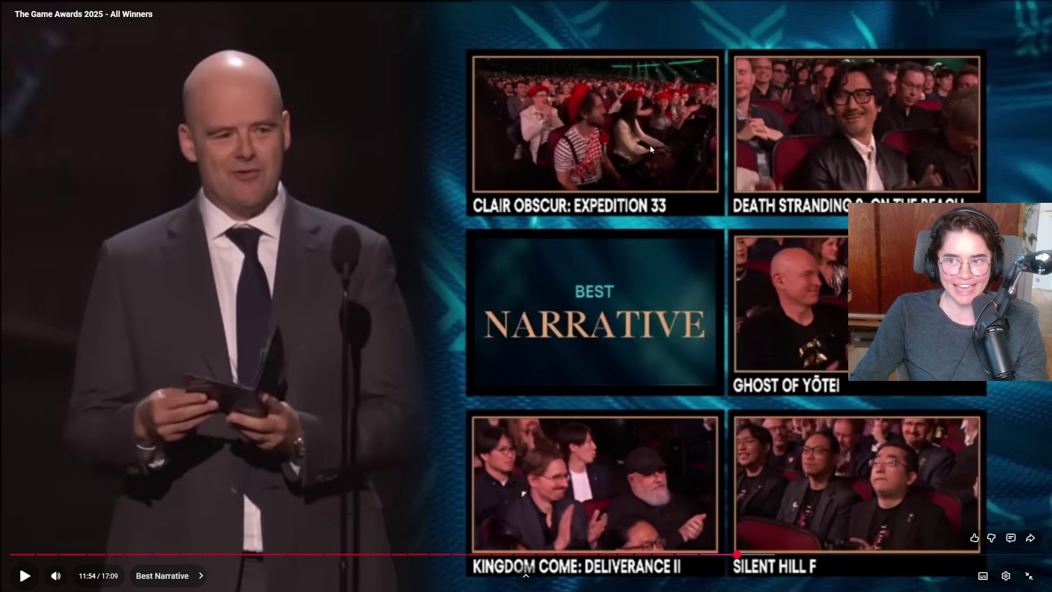
pyautogui.click(813, 188)
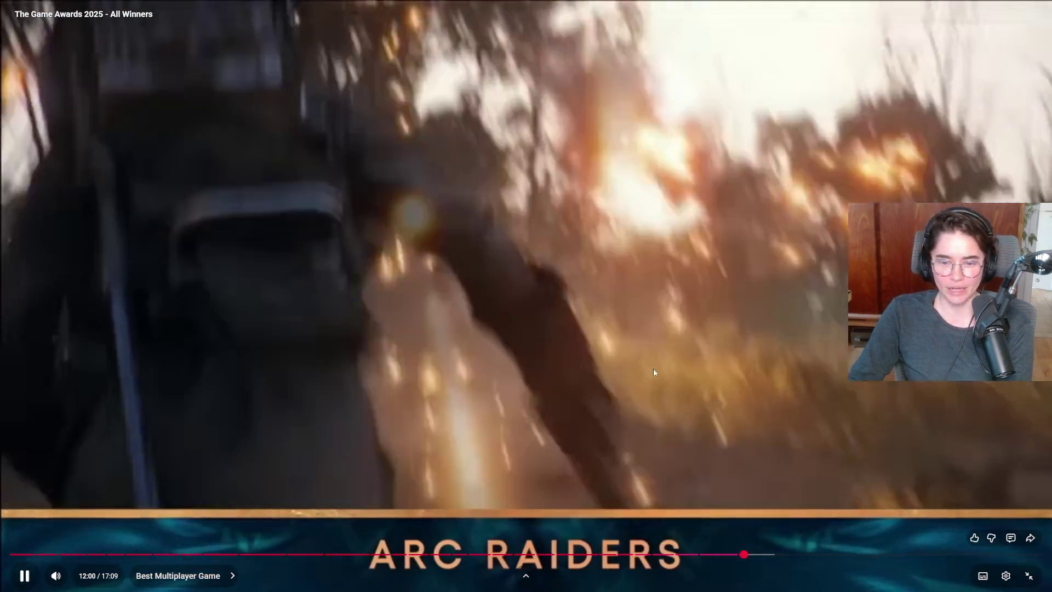
# Watch the Best Multiplayer Game reel, pausing on Arc Raiders and Elden Ring Nightreign, past 12:12
pyautogui.click(654, 373)
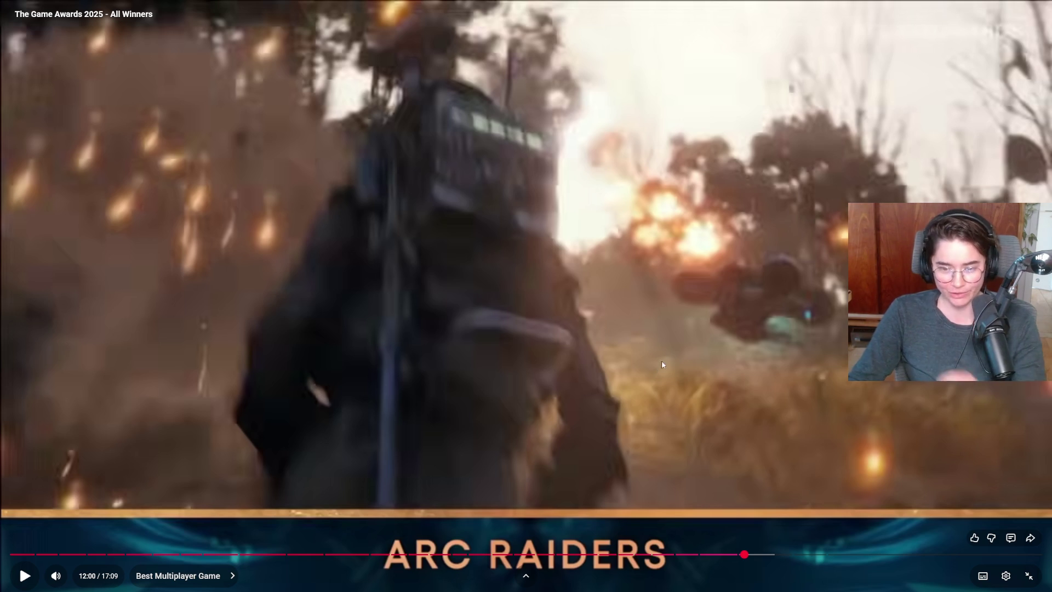
pyautogui.click(591, 368)
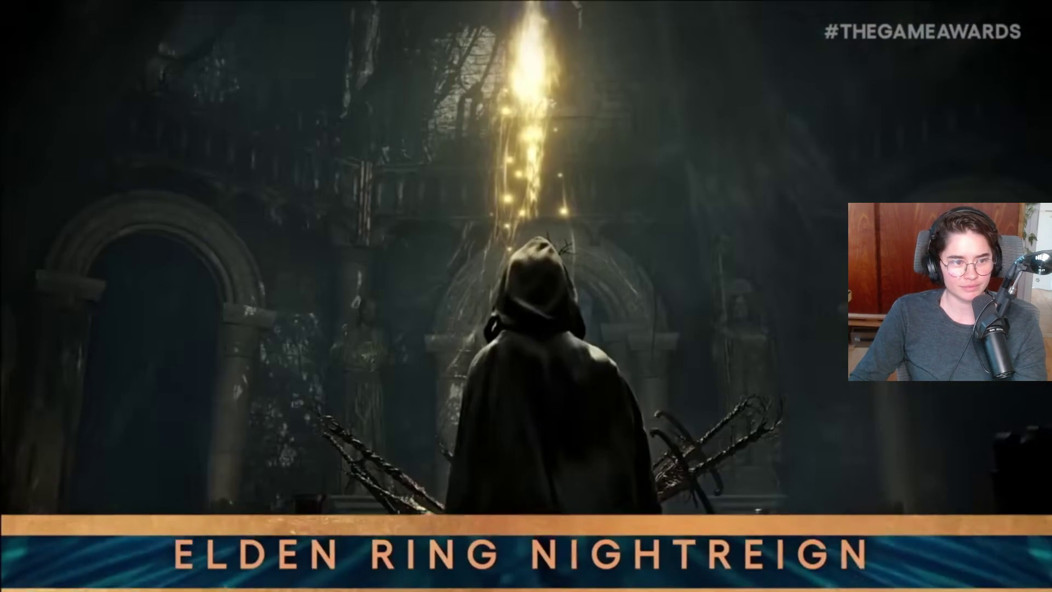
pyautogui.click(537, 385)
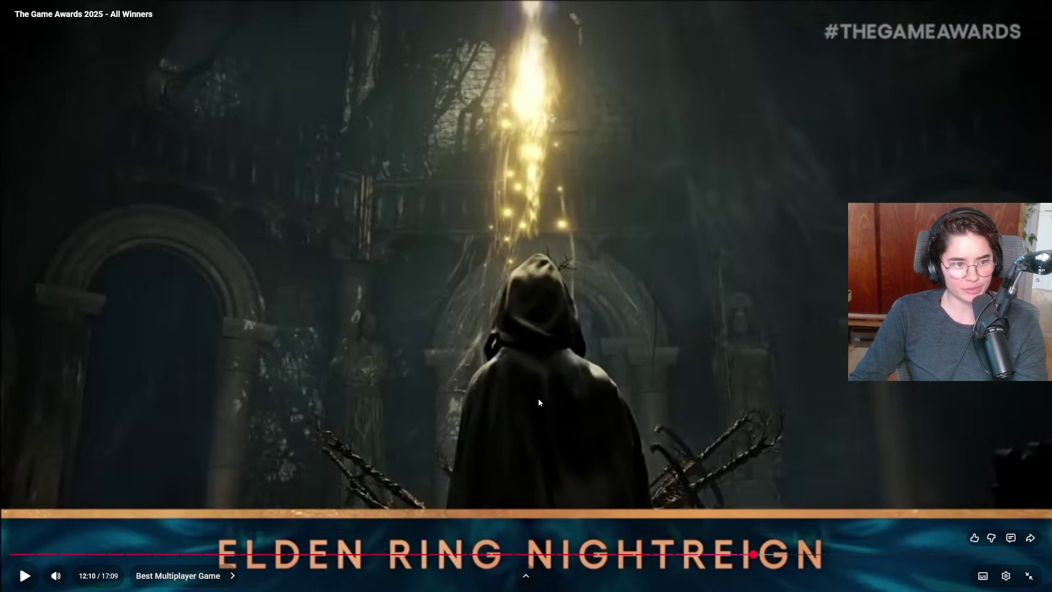
pyautogui.click(522, 385)
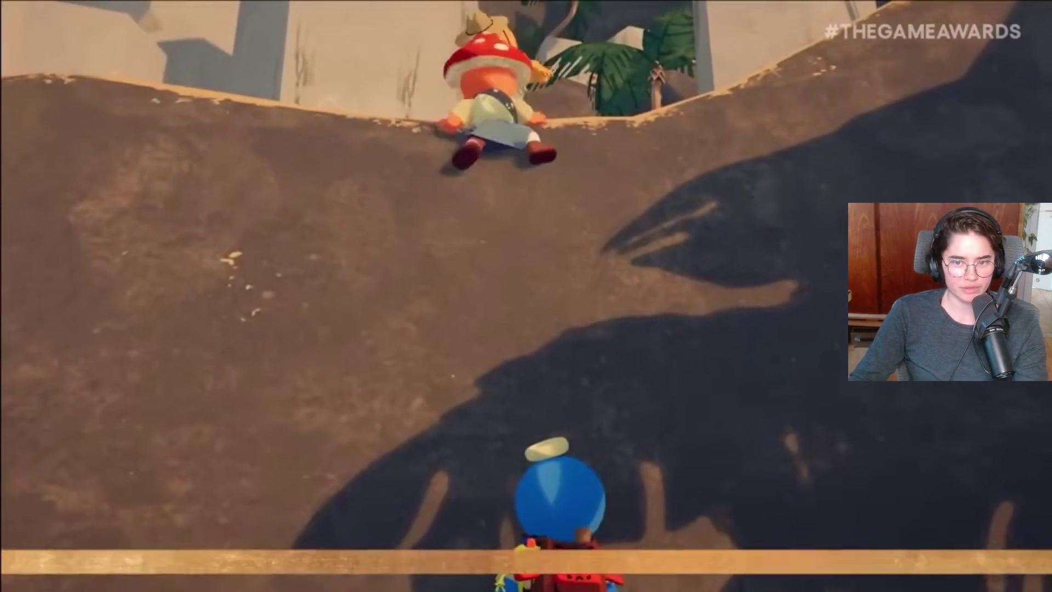
pyautogui.moveTo(565, 420)
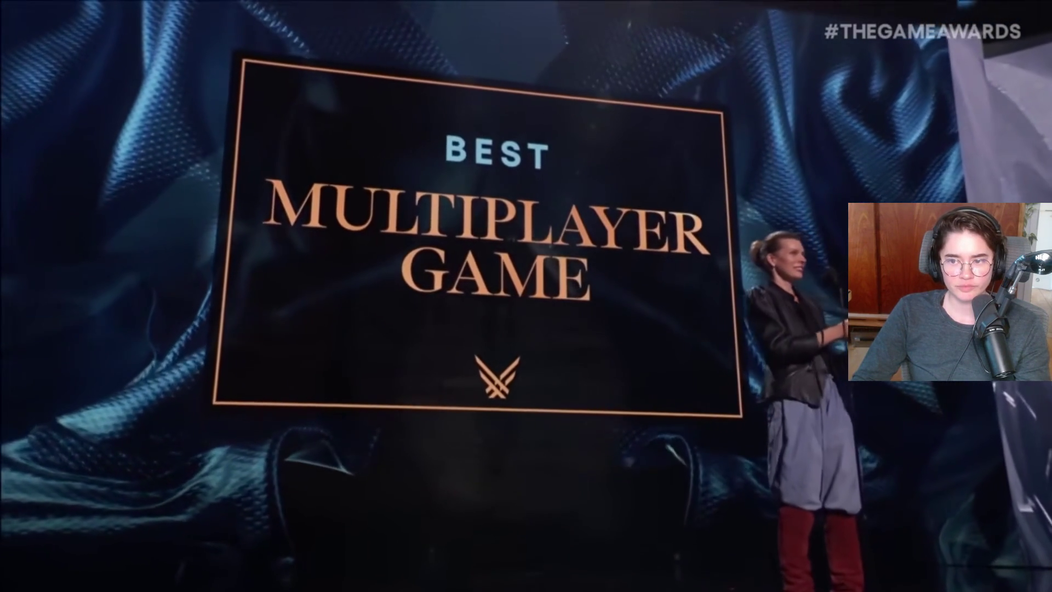
# Pause, then resume through the Best Multiplayer Game announcement into the Best Game Direction nominees at 13:01
pyautogui.click(494, 378)
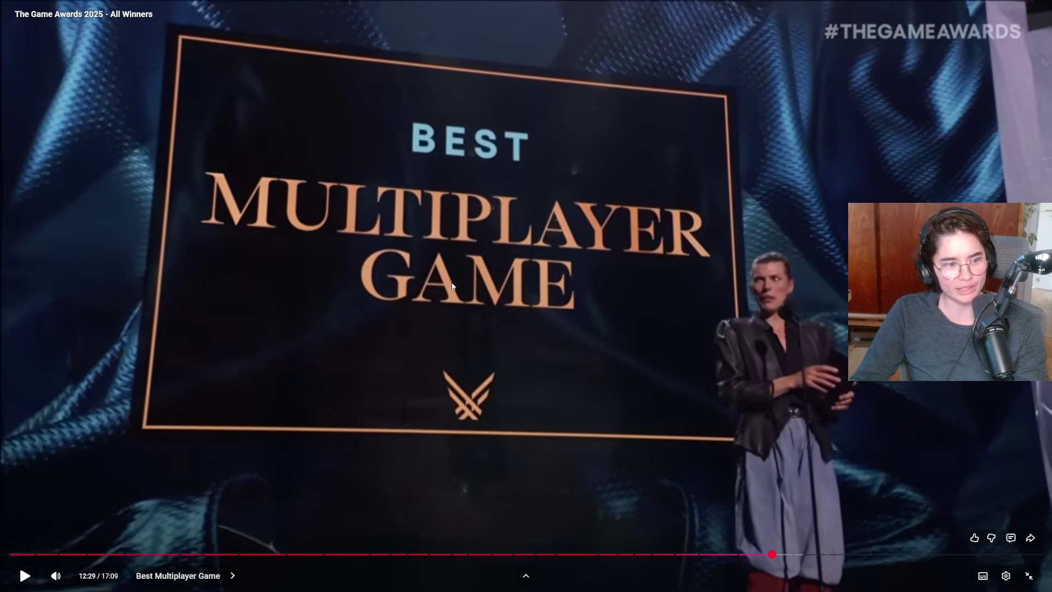
pyautogui.click(452, 286)
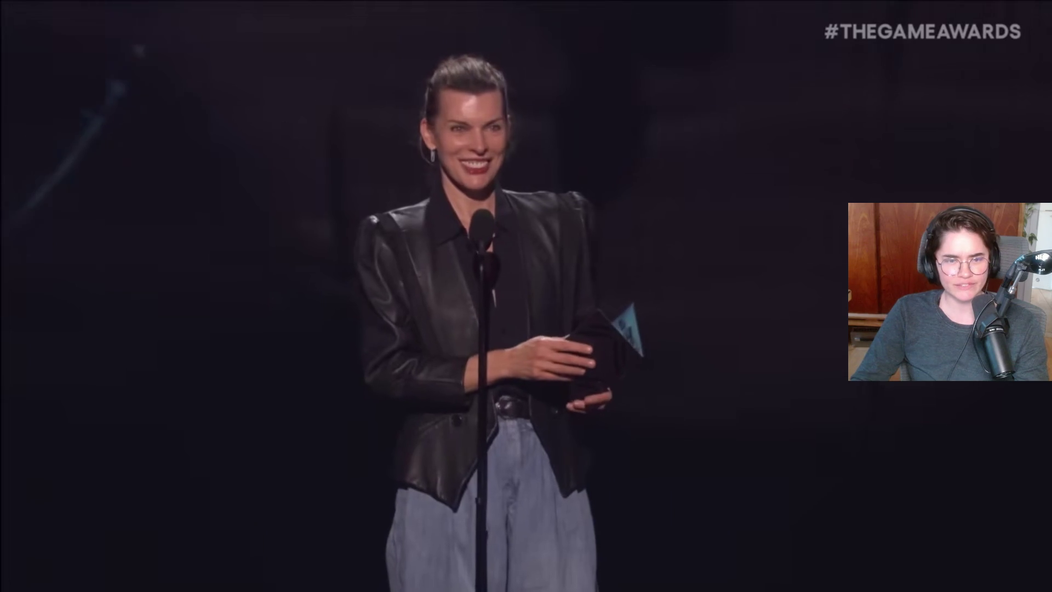
pyautogui.click(452, 282)
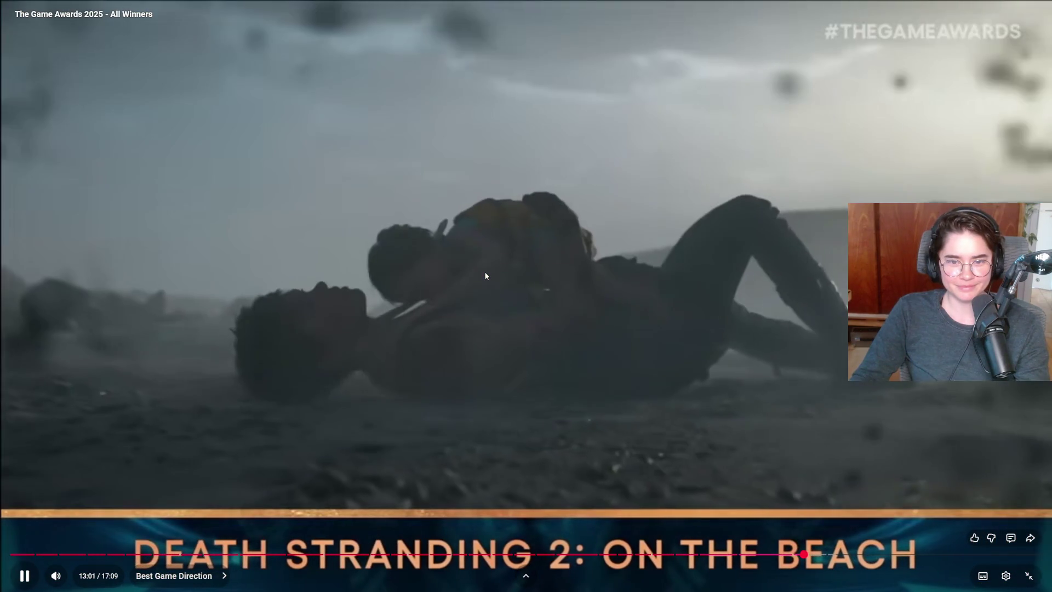
# Play through the Hades II and Split Fiction clips to the winner envelope at 13:25
pyautogui.click(485, 273)
pyautogui.click(484, 274)
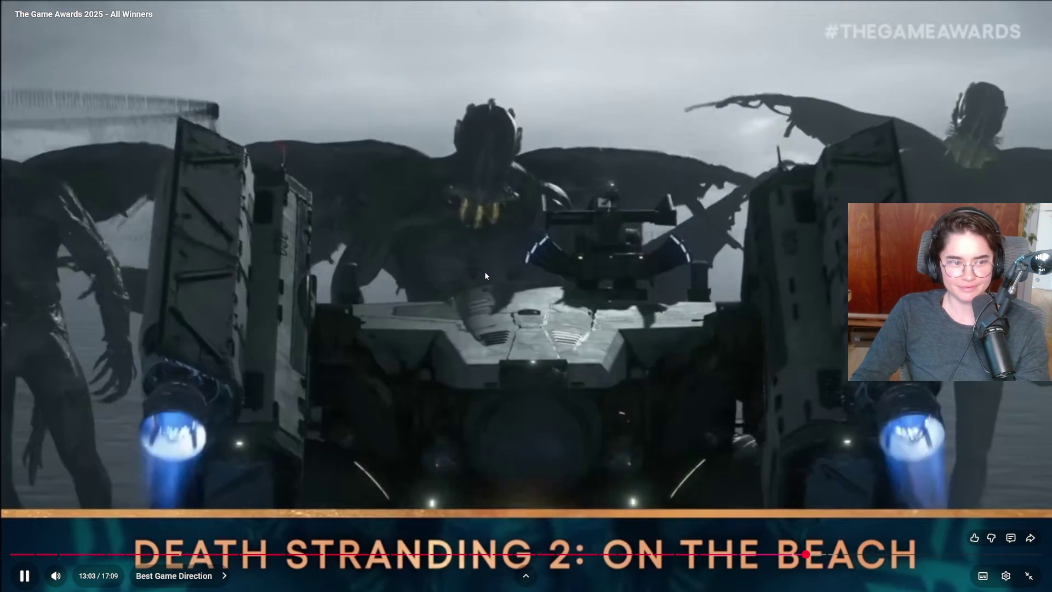
pyautogui.click(485, 276)
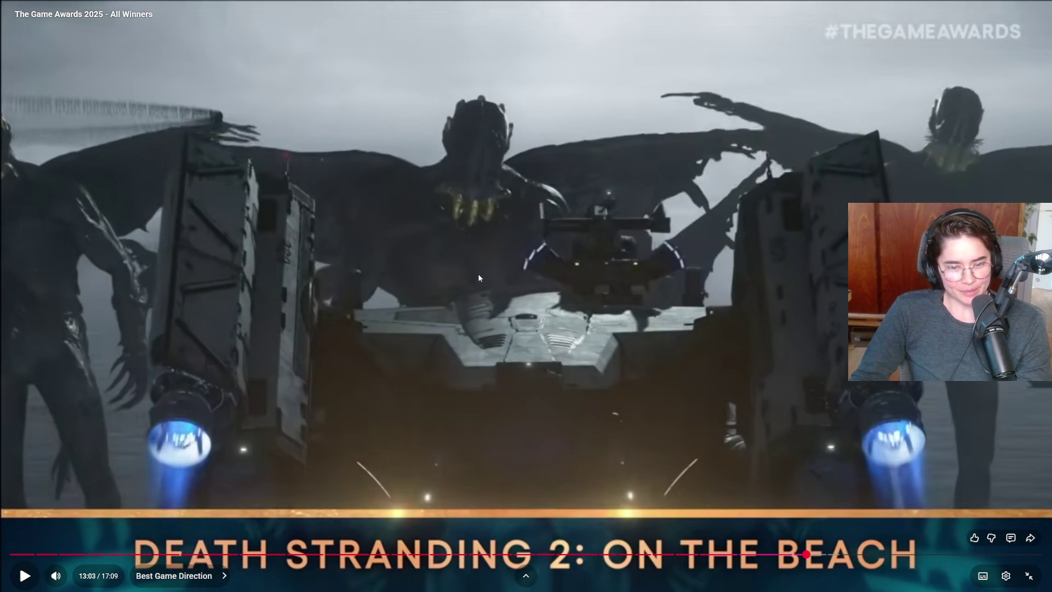
pyautogui.click(464, 263)
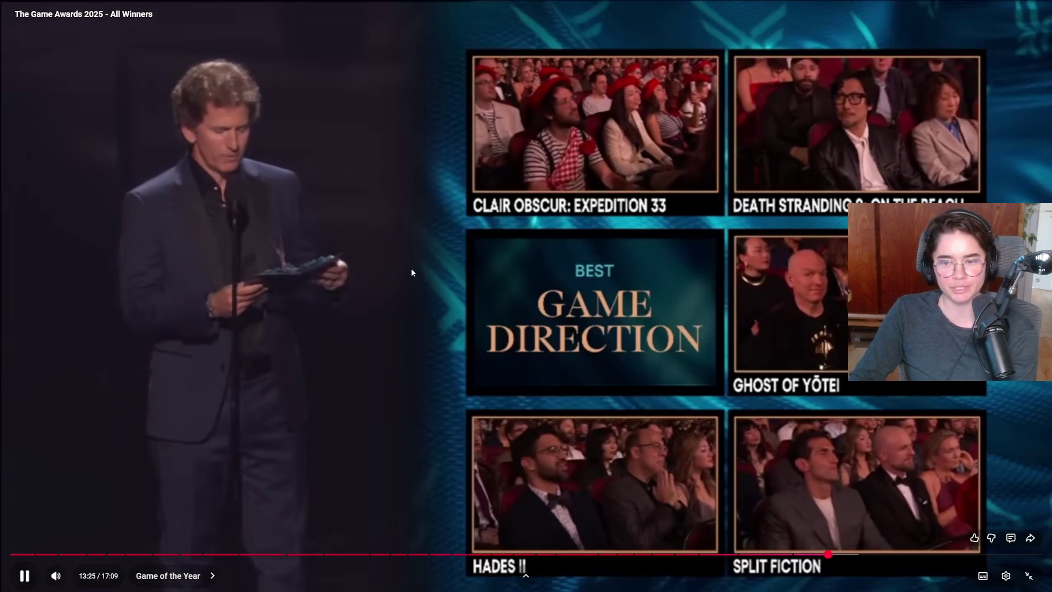
# Pause and resume the awards video around the conductor close-up, stopping near 14:02
pyautogui.click(378, 238)
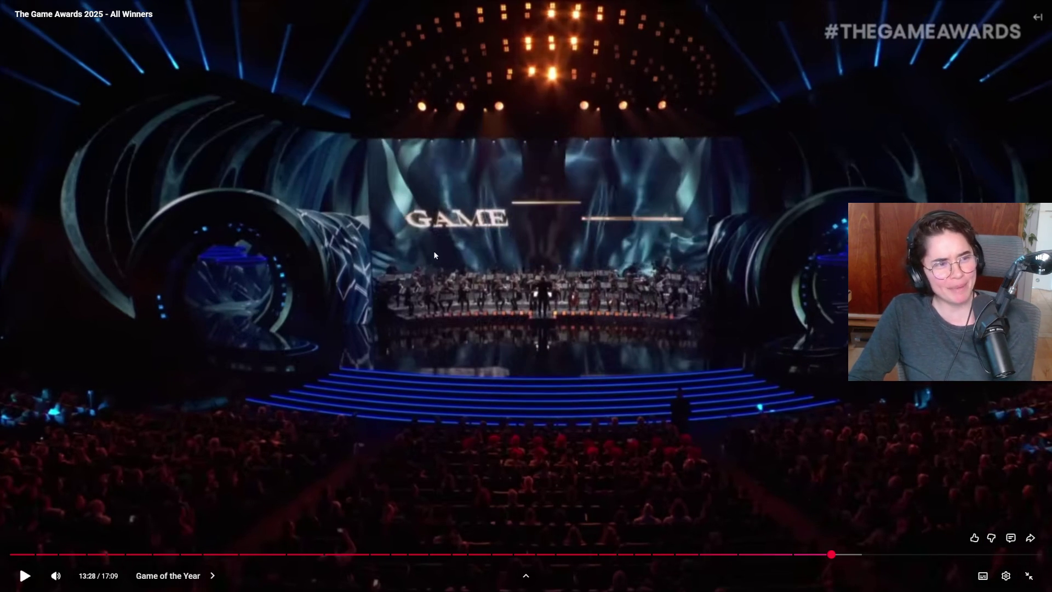
pyautogui.click(435, 256)
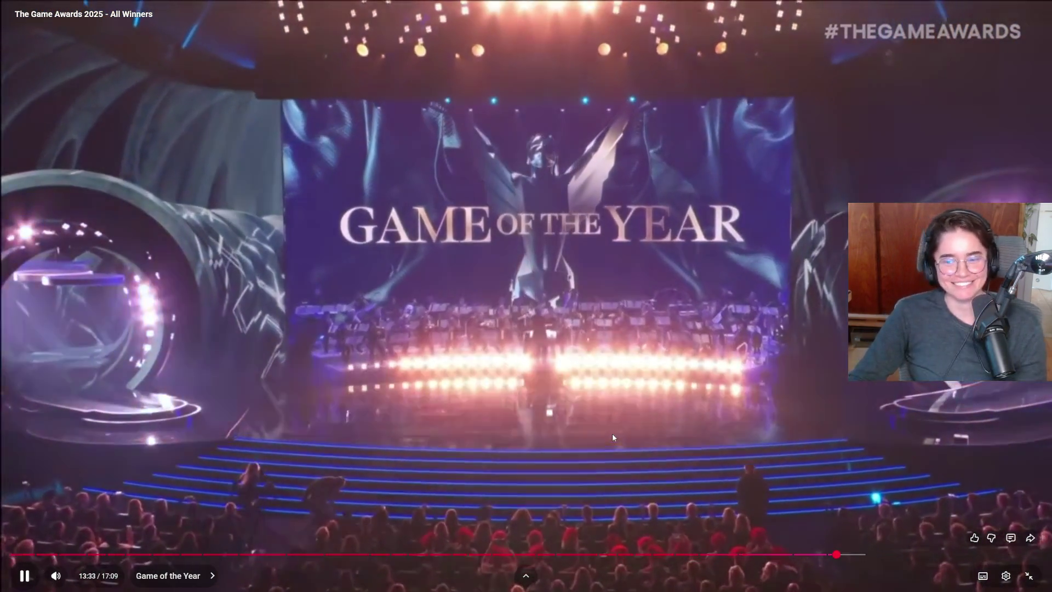
pyautogui.click(612, 433)
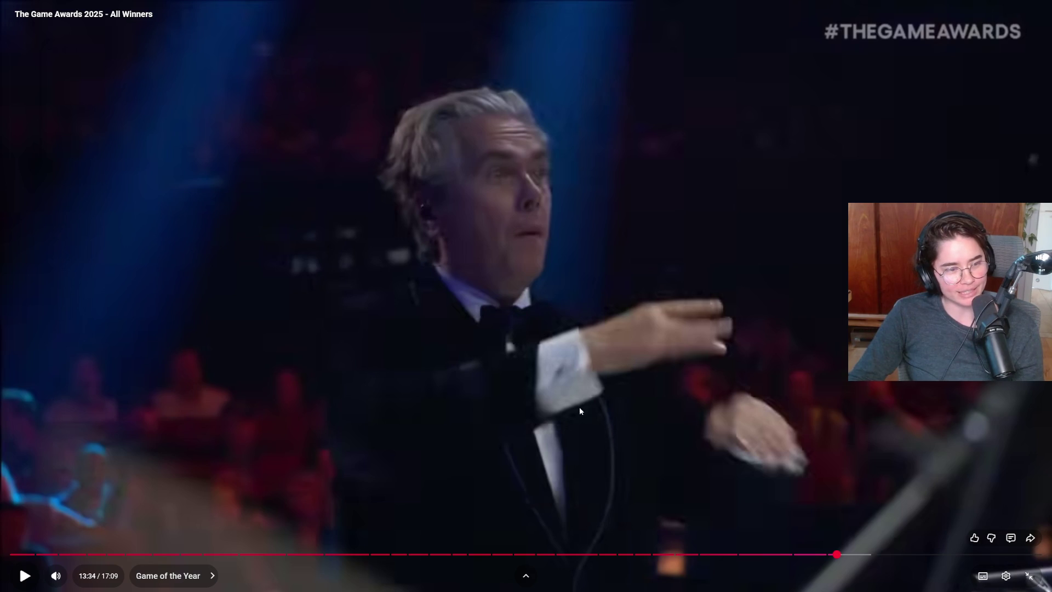
pyautogui.click(461, 350)
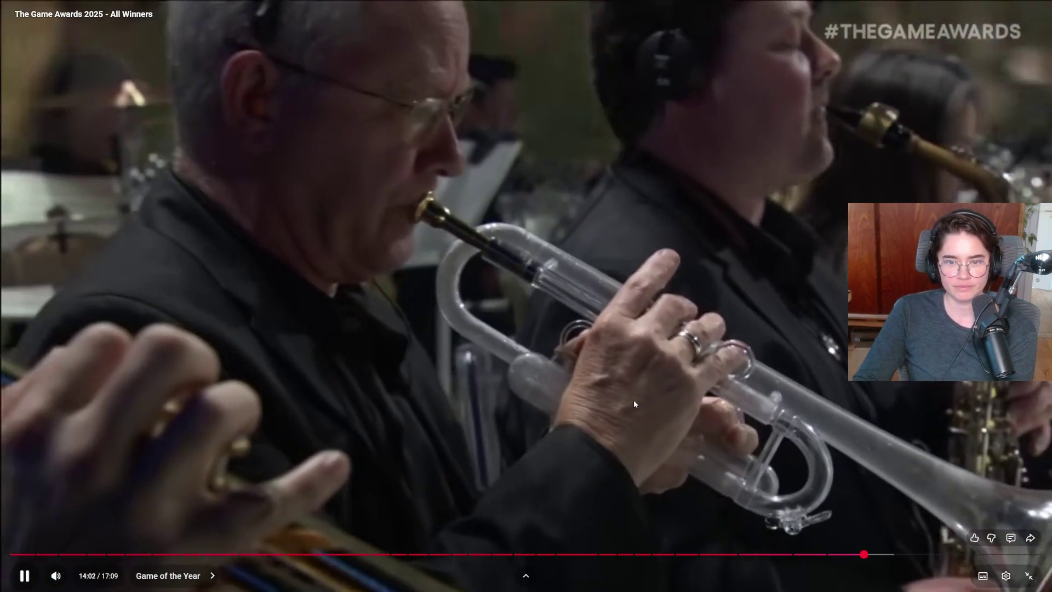
pyautogui.click(861, 414)
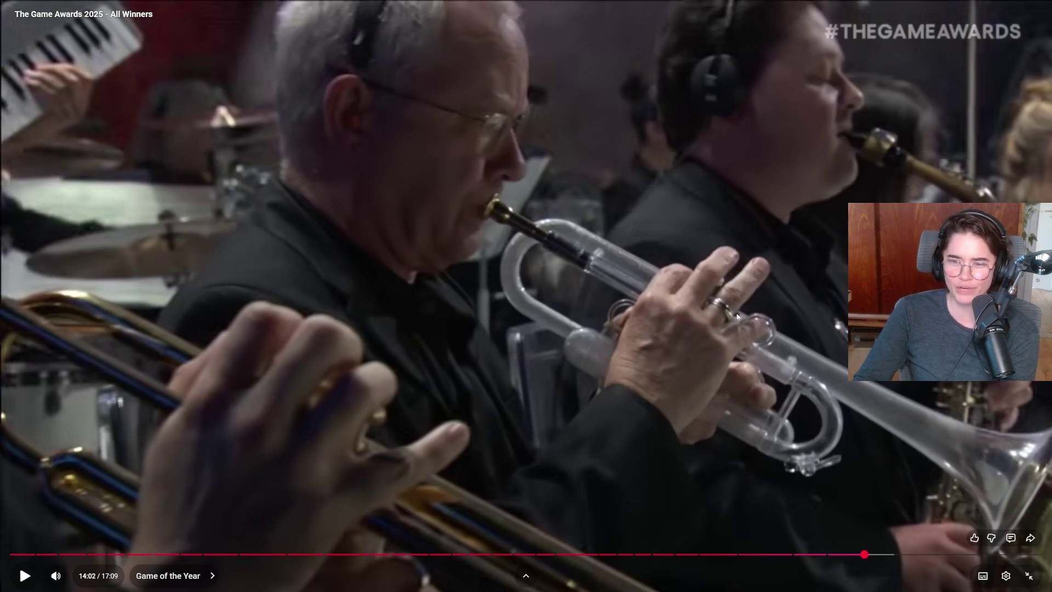
# Watch the Game of the Year orchestral performance, pausing at 14:44 and again at 14:54
pyautogui.click(794, 235)
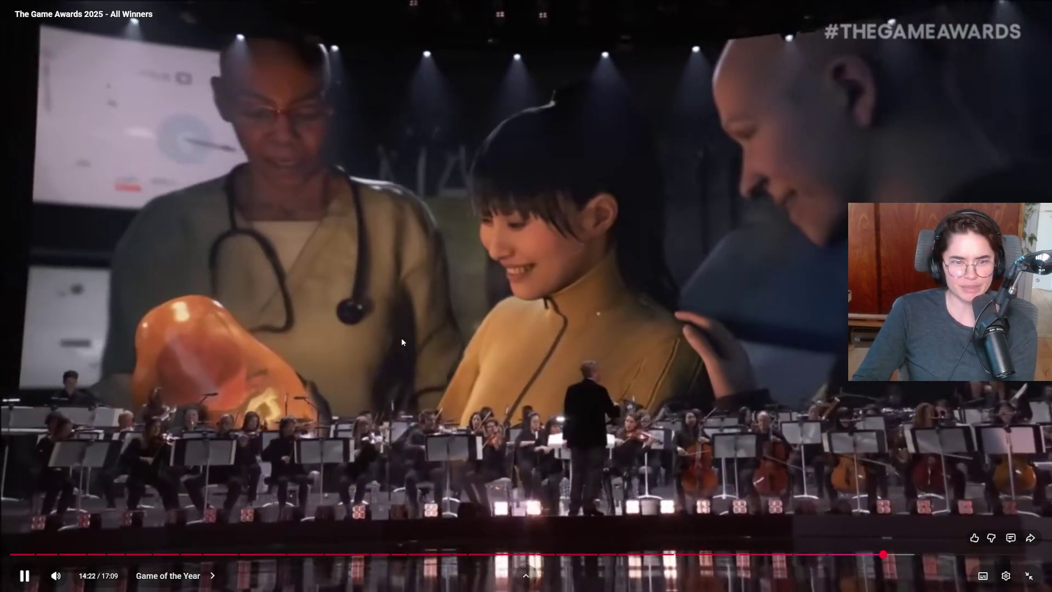
pyautogui.click(218, 353)
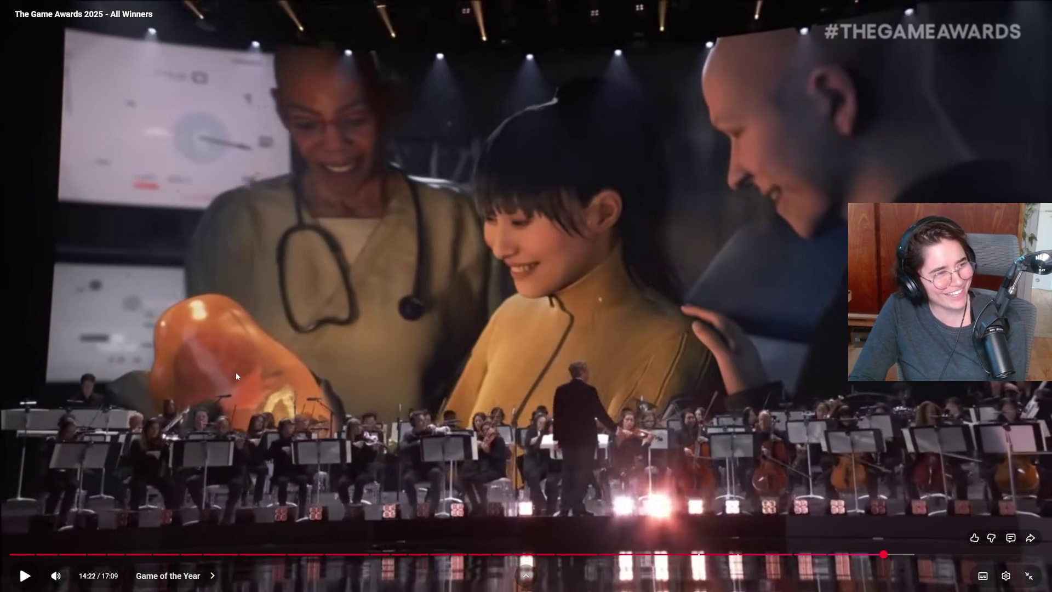
pyautogui.click(257, 370)
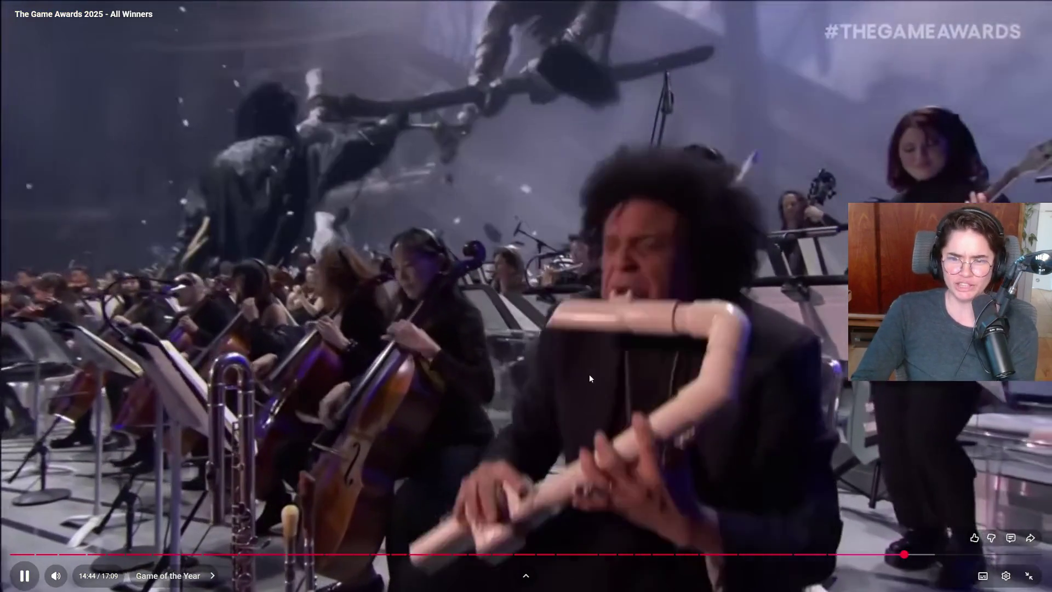
pyautogui.click(652, 379)
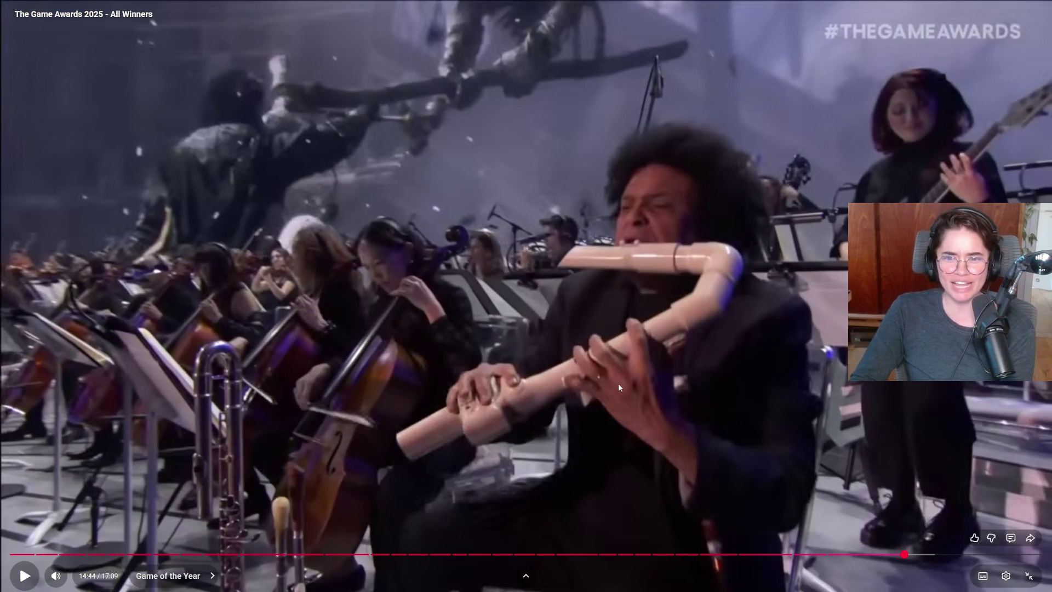
pyautogui.click(701, 360)
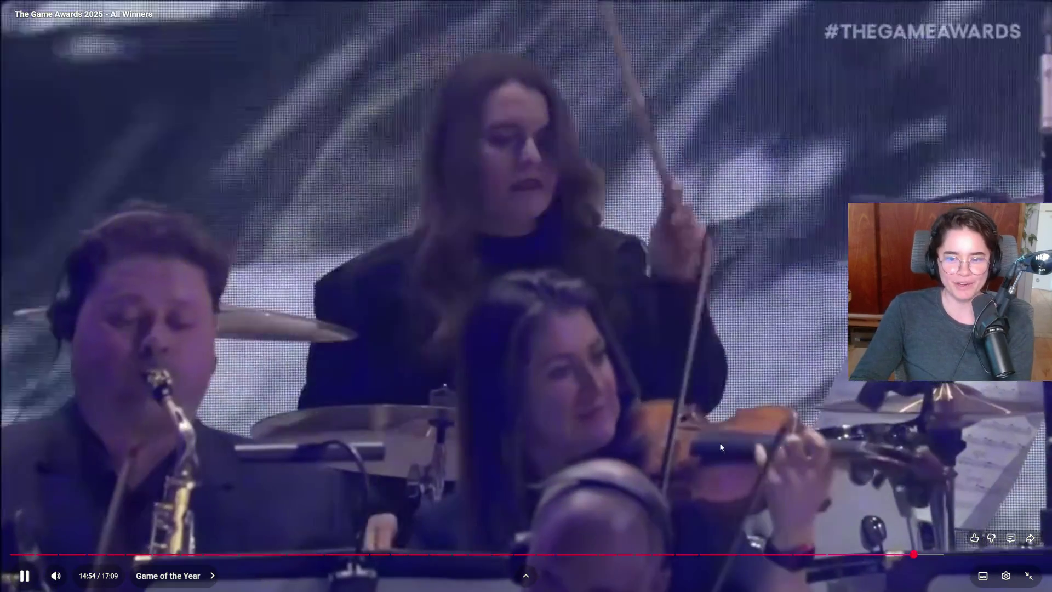
pyautogui.click(746, 448)
# Resume the Game of the Year performance from 14:54 and let it run to 16:41
pyautogui.click(746, 440)
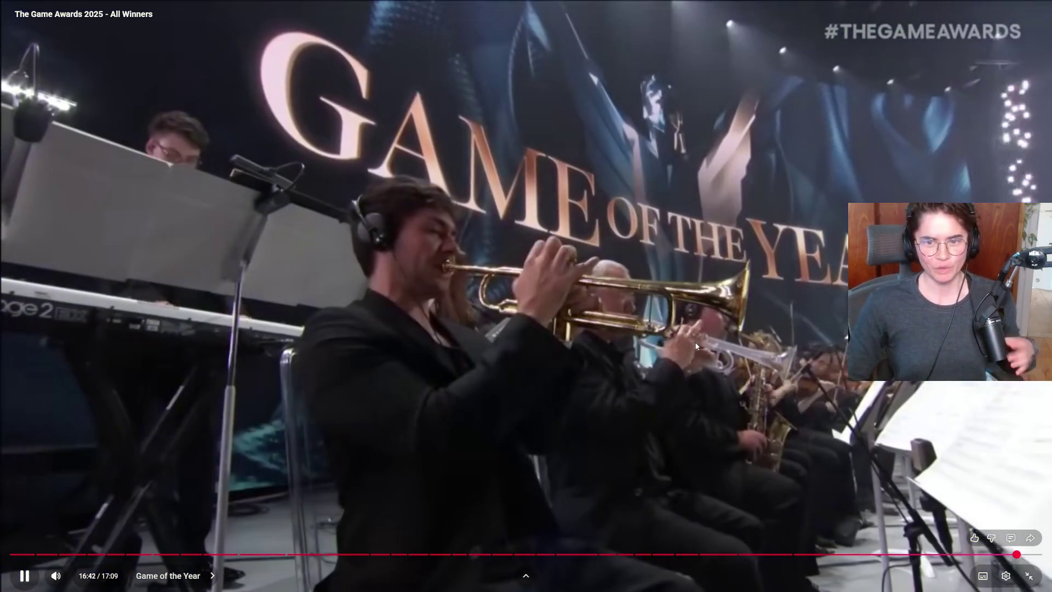
# Jump back five seconds and replay the last moments of the Game of the Year segment
pyautogui.click(648, 424)
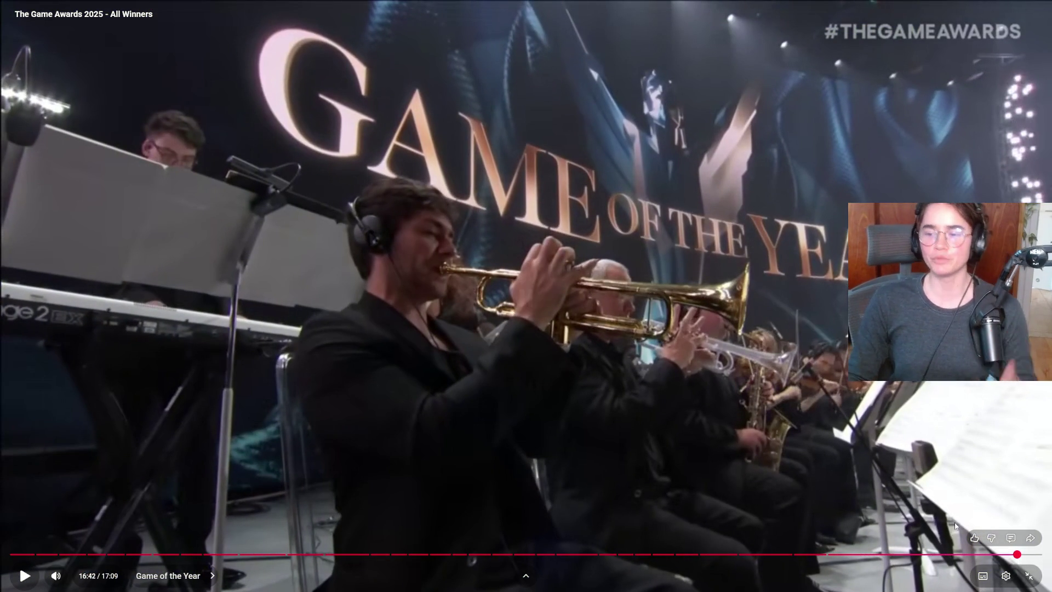
pyautogui.press('Left')
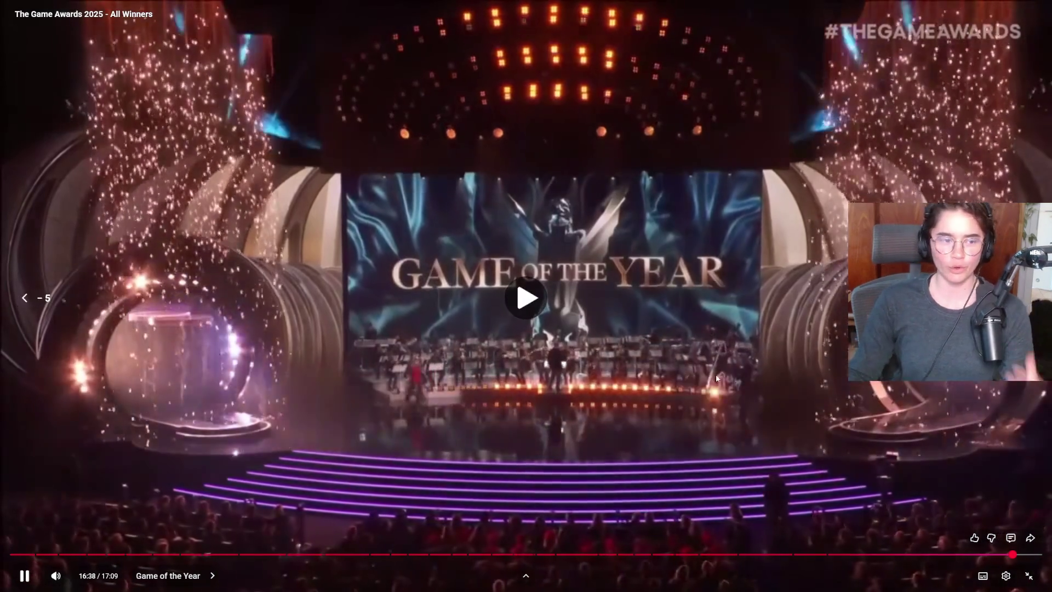
pyautogui.press('space')
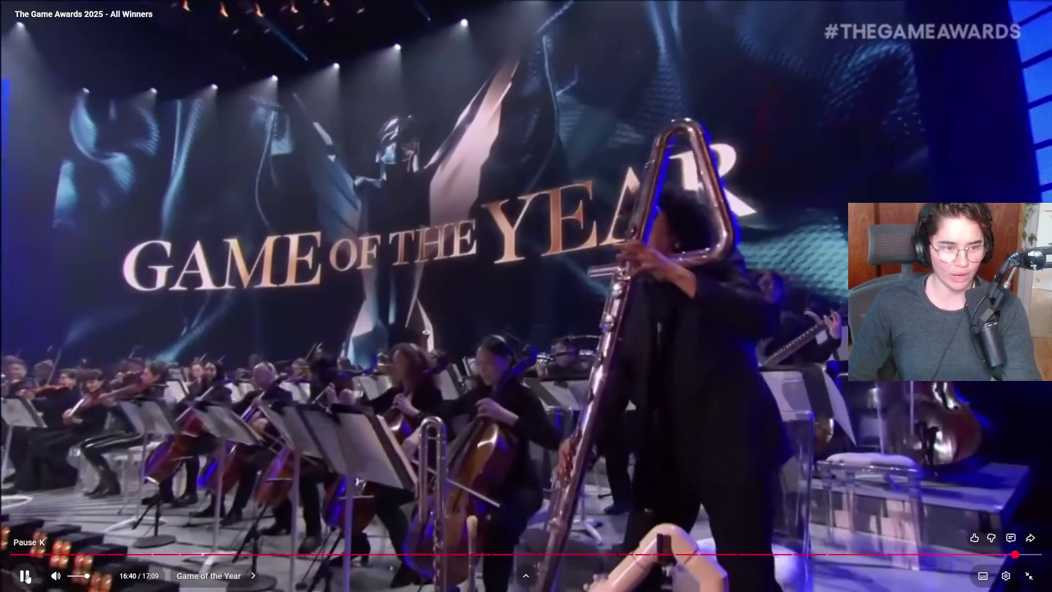
# Play the video to its 17:09 end, exit fullscreen, and switch to uwu_emote.png in Aseprite
pyautogui.click(26, 577)
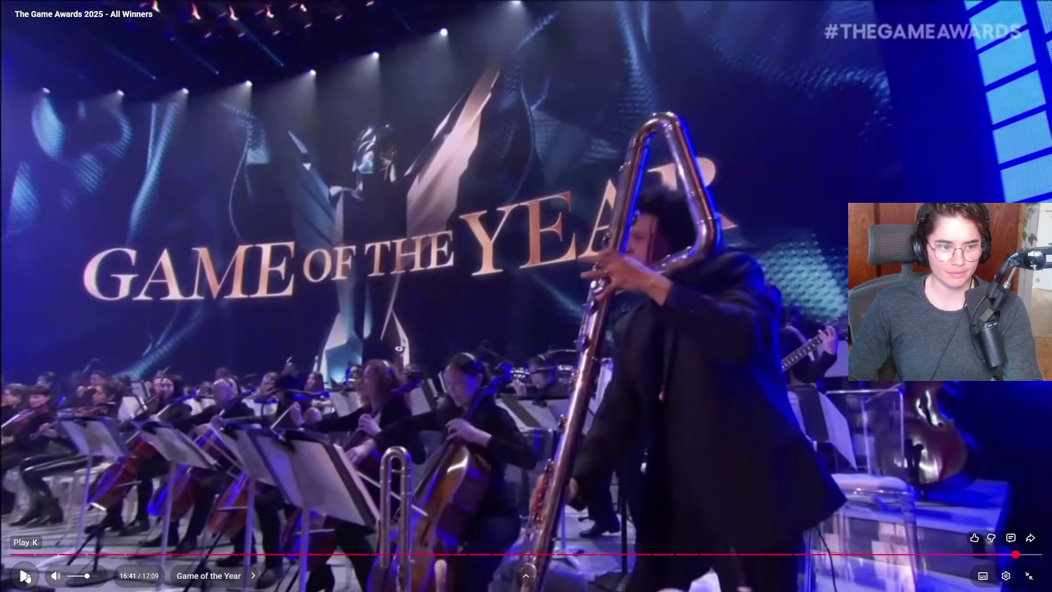
pyautogui.click(26, 577)
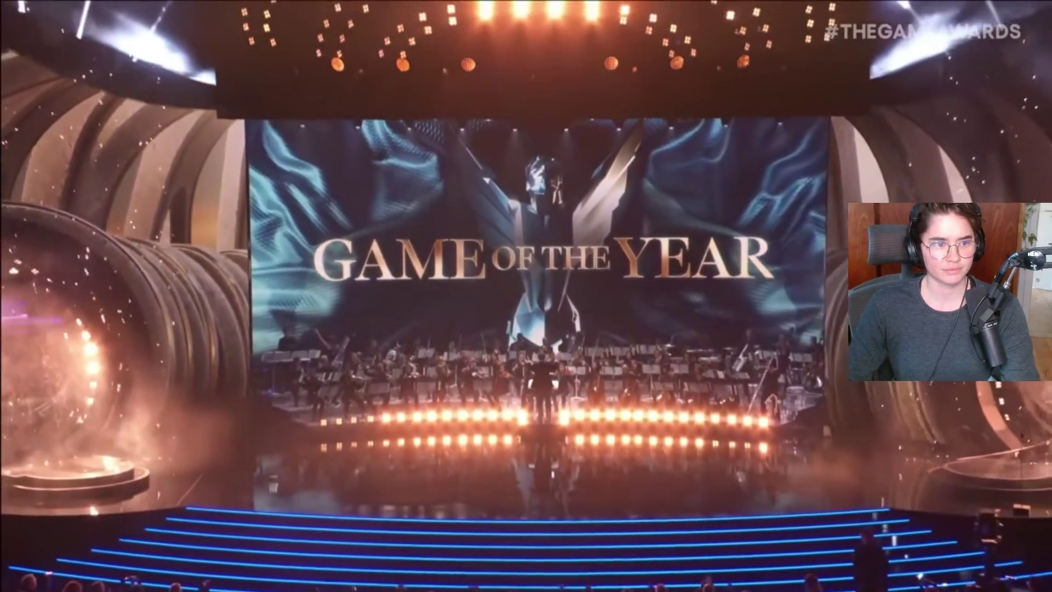
pyautogui.moveTo(389, 365)
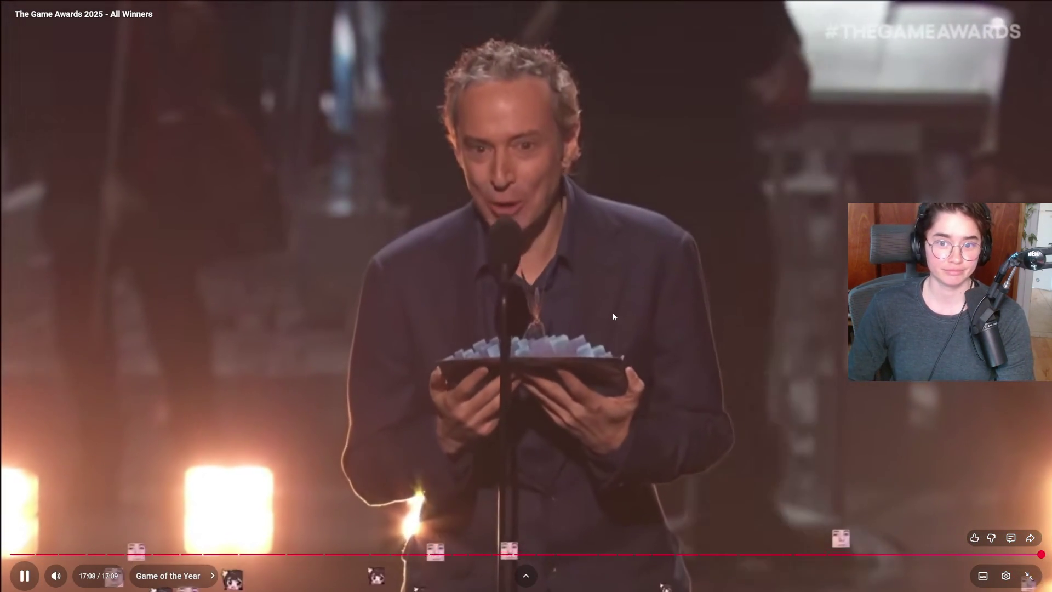
pyautogui.press('Escape')
pyautogui.hotkey('alt', 'Tab')
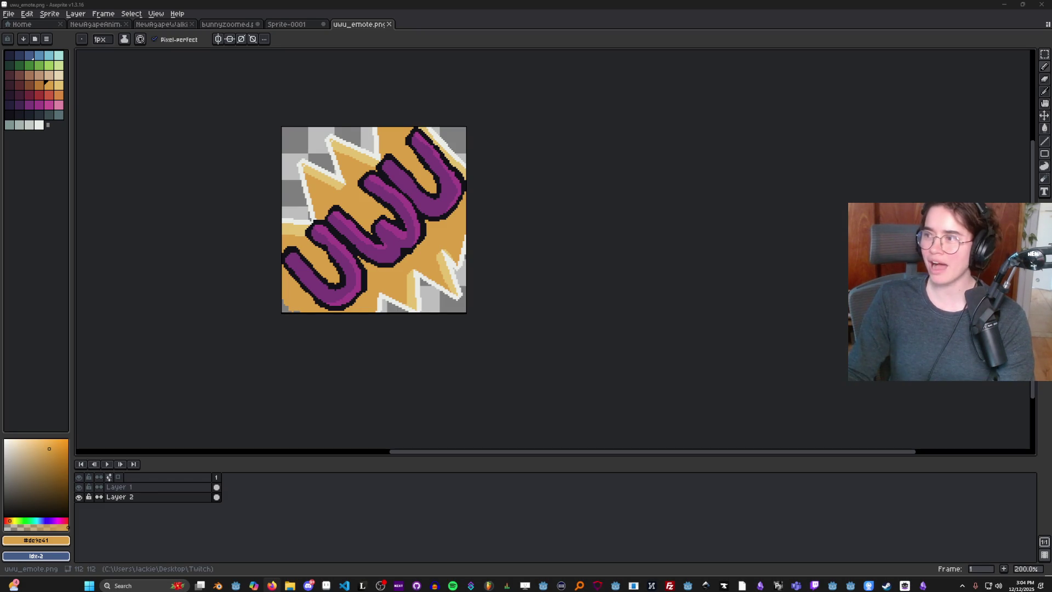
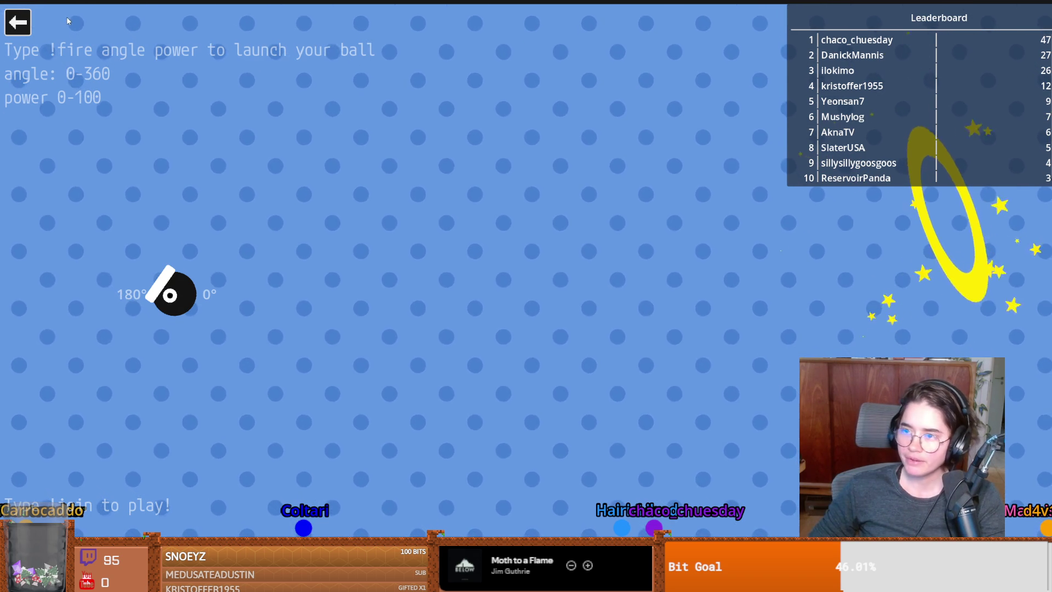
# Exit the Cannon game and launch Jackie's Lemmings from the Stream game launcher
pyautogui.click(24, 22)
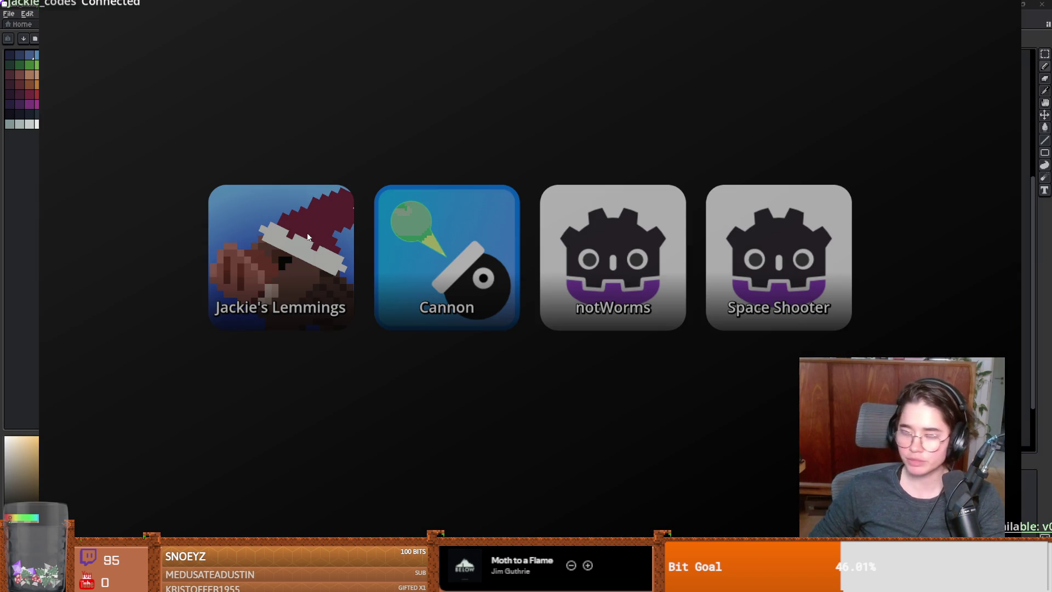
pyautogui.click(303, 261)
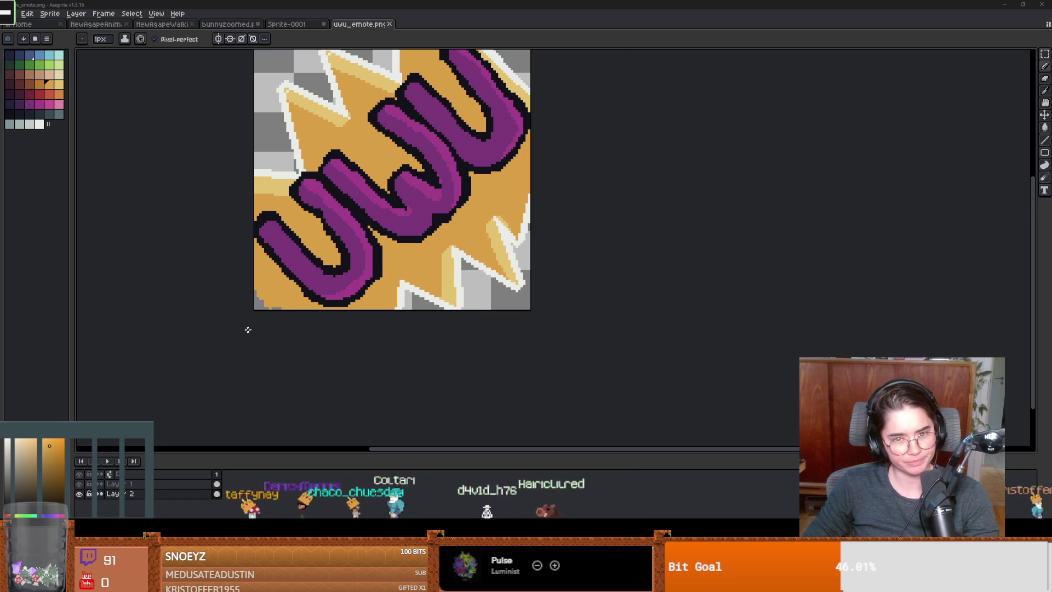
# Zoom over the uwu_emote canvas, then restore Aseprite to a smaller floating window over Godot
pyautogui.press('+')
pyautogui.scroll(-1, 327, 288)
pyautogui.scroll(-1, 261, 334)
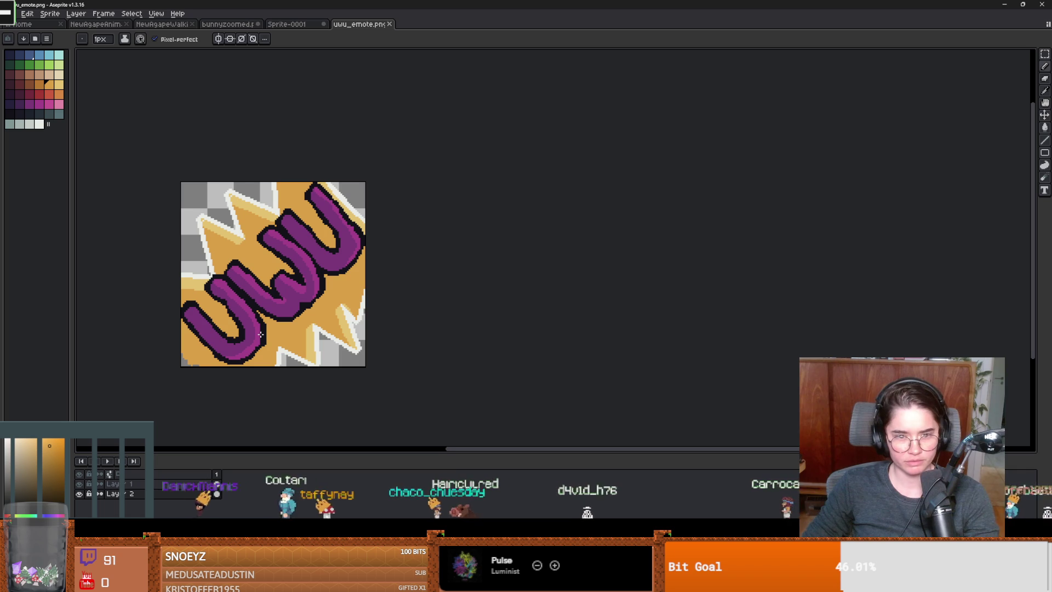
pyautogui.scroll(-1, 261, 334)
pyautogui.scroll(1, 261, 335)
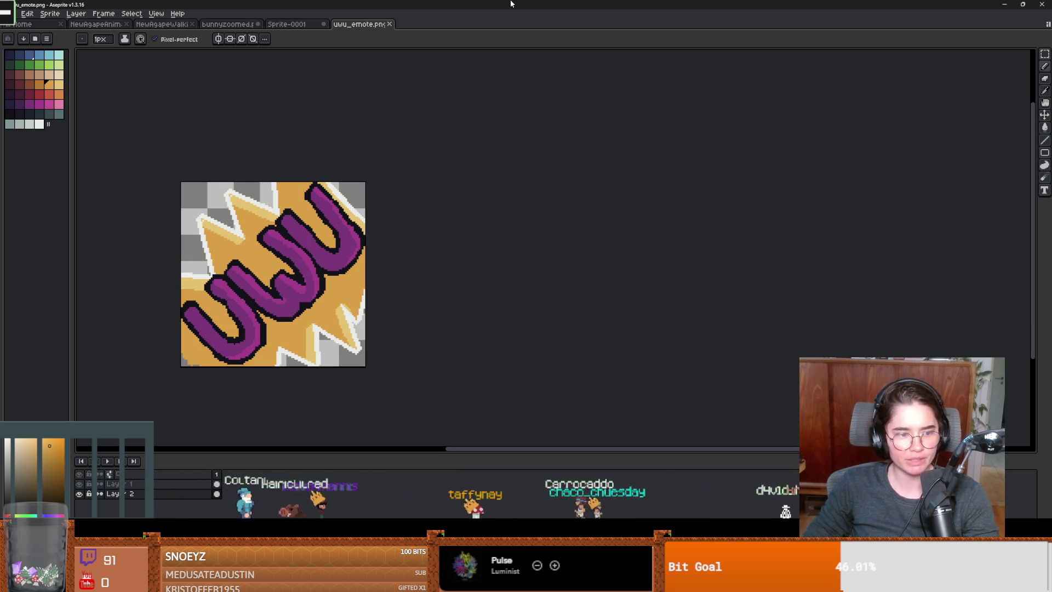
pyautogui.moveTo(511, 6)
pyautogui.mouseDown()
pyautogui.moveTo(516, 26)
pyautogui.moveTo(478, 159)
pyautogui.mouseUp()
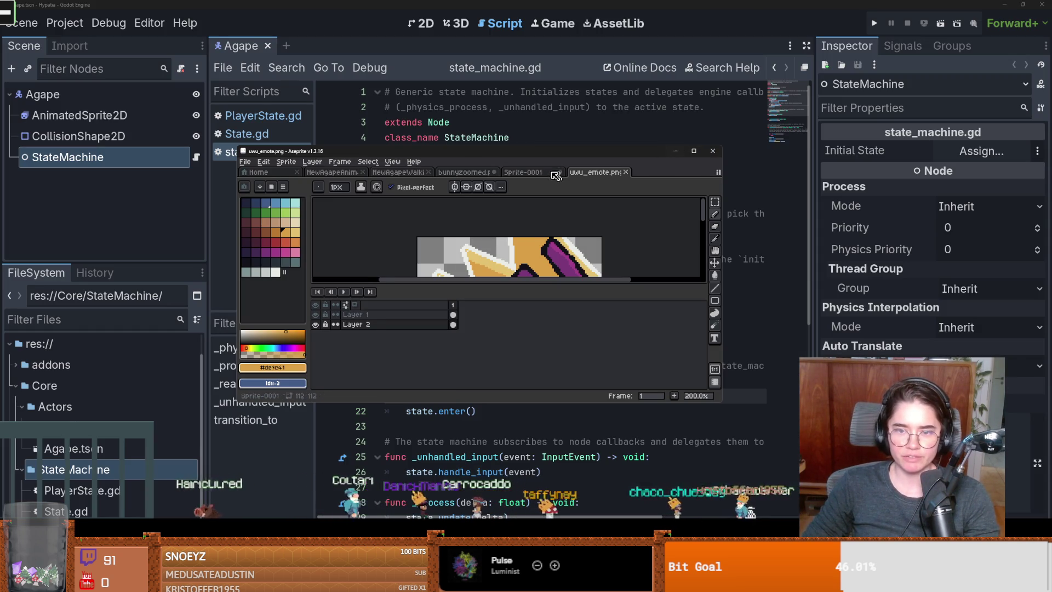
# Switch to the Sprite-0001 hammer sketch and maximize the Aseprite window
pyautogui.hotkey('ctrl', 'shift', 'Tab')
pyautogui.click(695, 154)
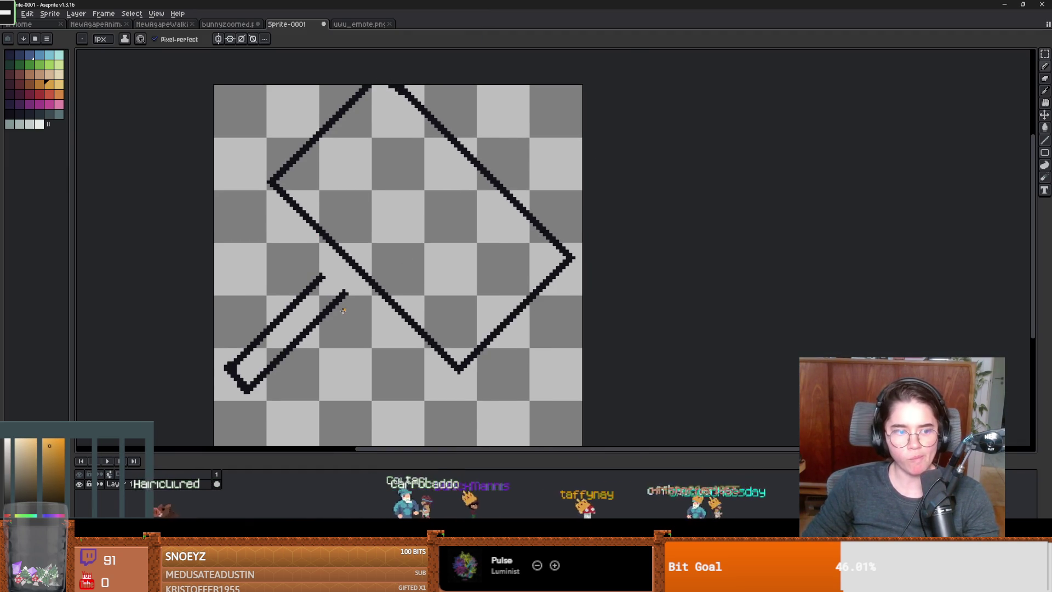
pyautogui.scroll(1, 345, 315)
# Pick the black outline colour and draw both handle lines up to meet the hammer head
pyautogui.press('i')
pyautogui.click(347, 287)
pyautogui.press('b')
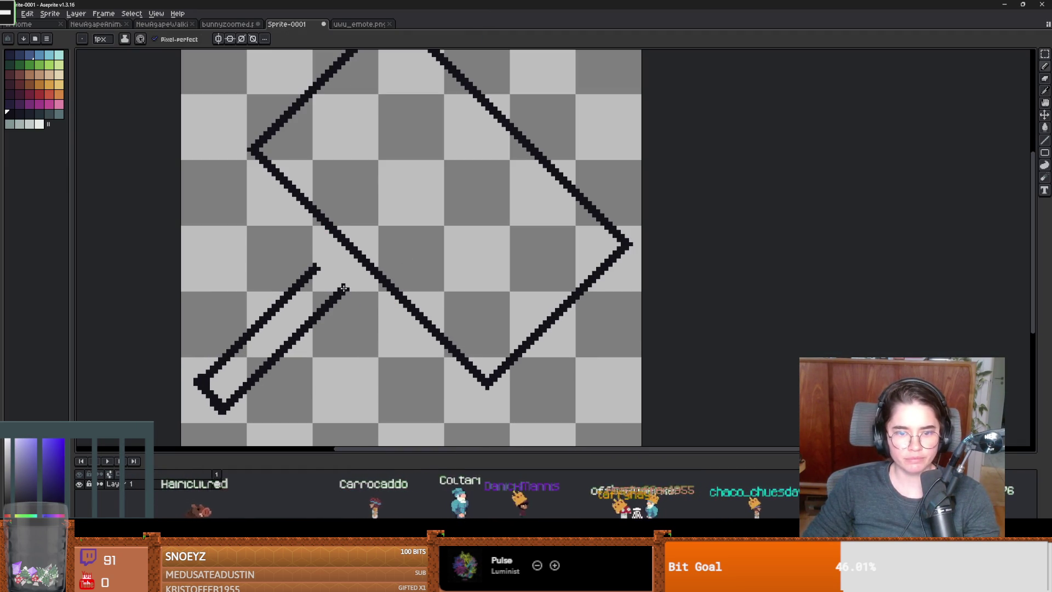
pyautogui.moveTo(356, 275); pyautogui.dragTo(363, 270)
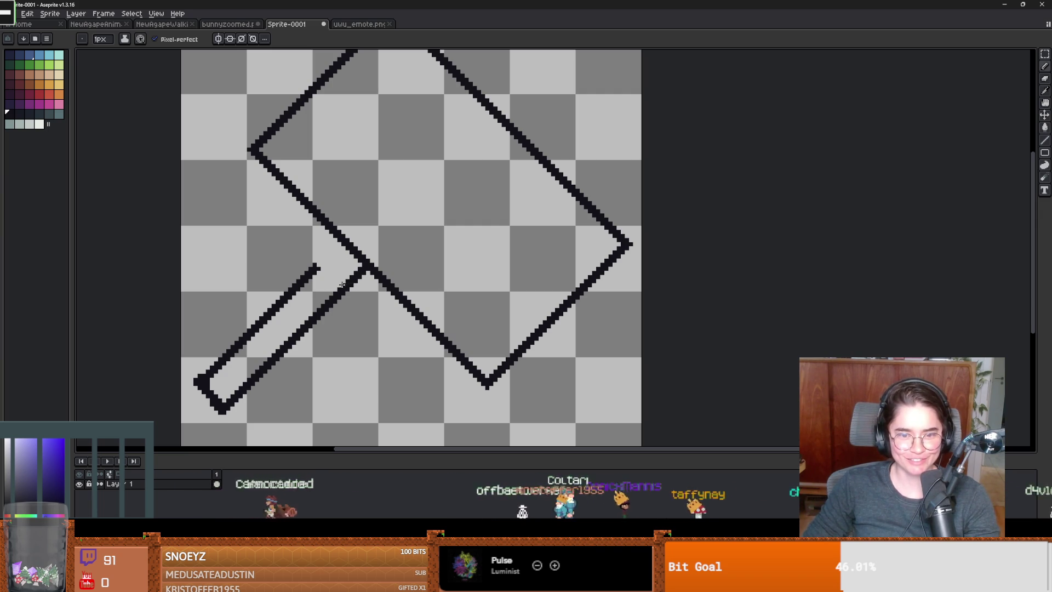
pyautogui.moveTo(320, 265); pyautogui.dragTo(339, 243)
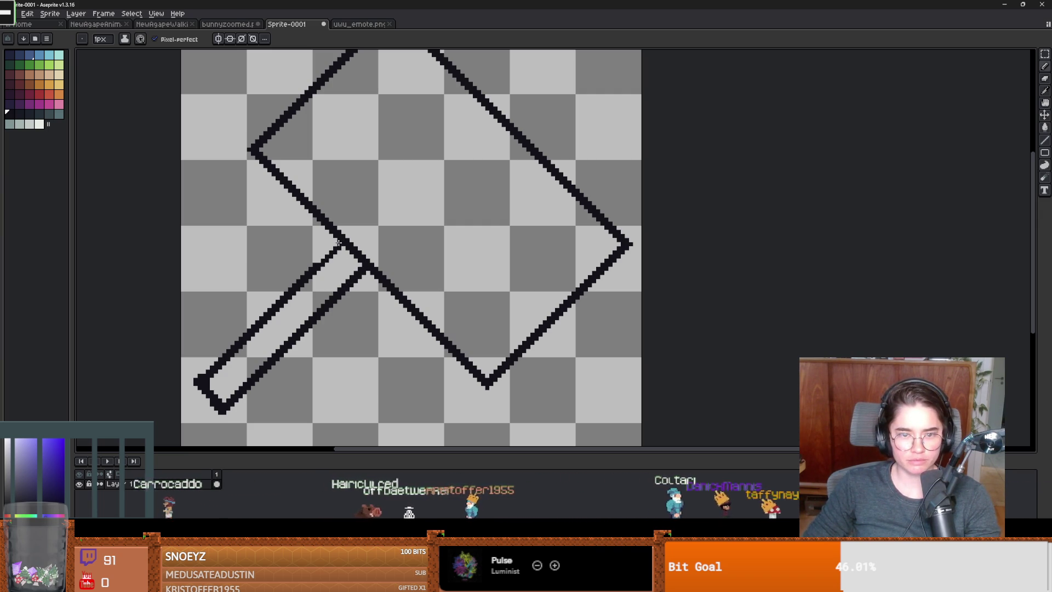
pyautogui.scroll(-3, 378, 274)
pyautogui.scroll(3, 378, 274)
pyautogui.scroll(-1, 364, 282)
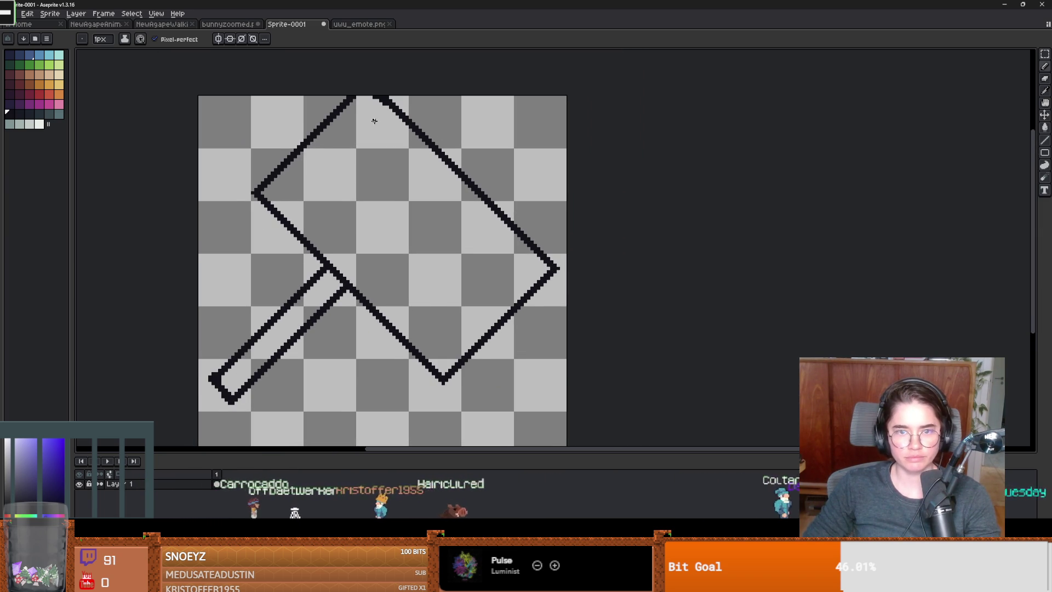